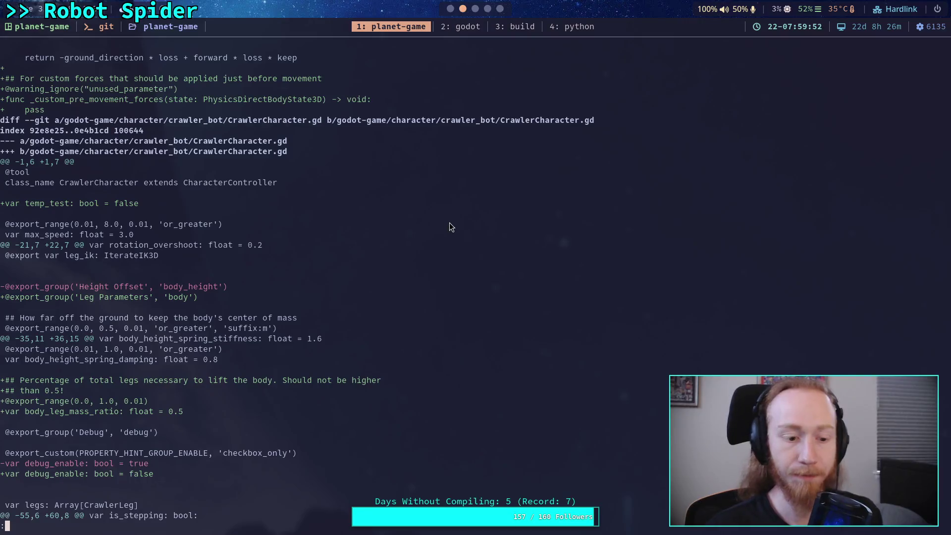
Run git diff and page through the CharacterController changes into CrawlerCharacter.gd's iteration loop.
type("qgit diff")
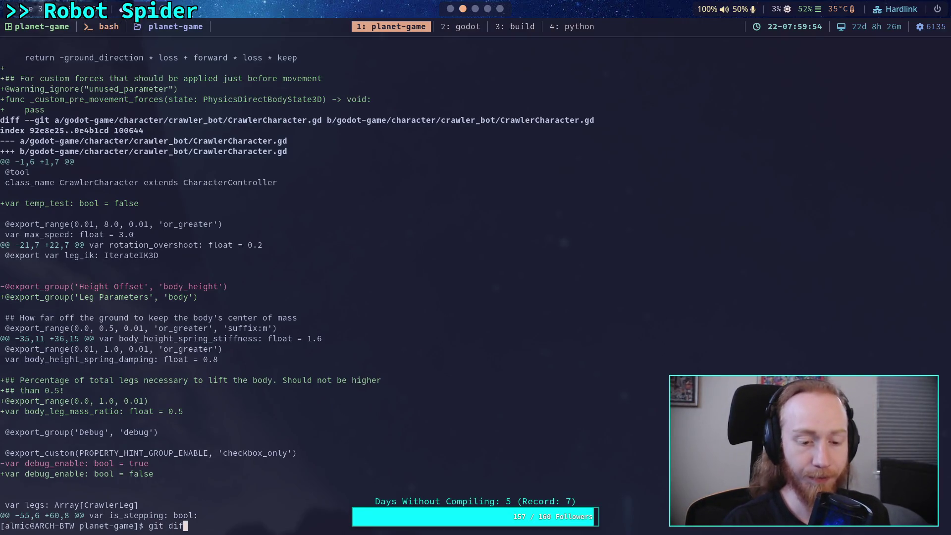
key("Return")
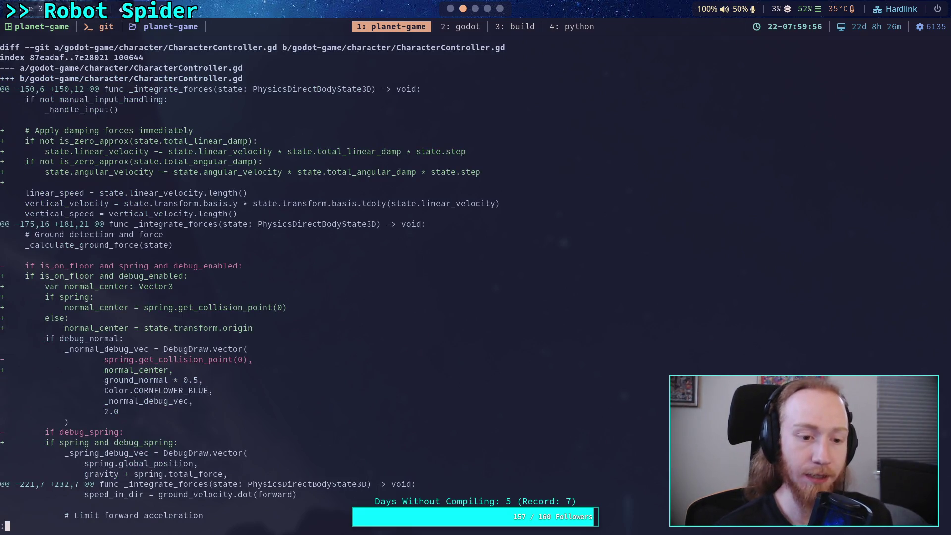
key("space")
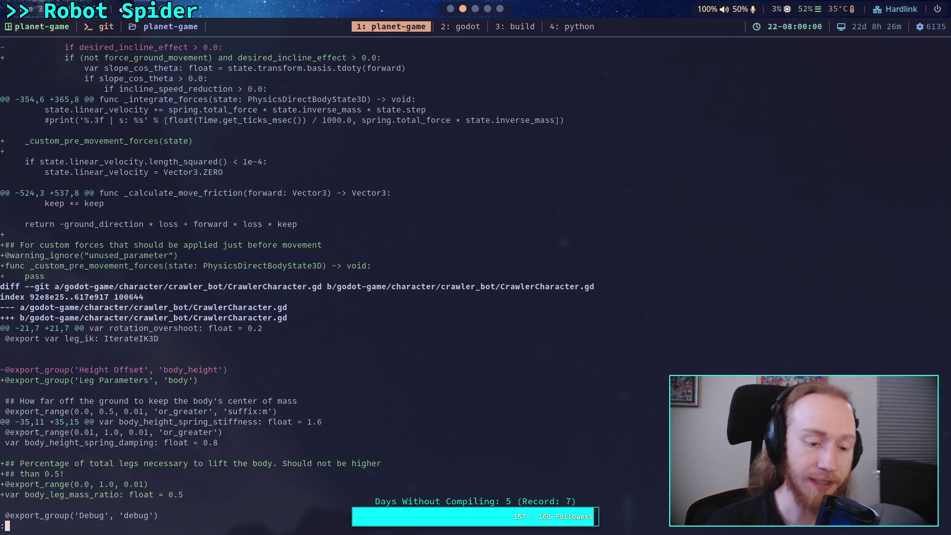
key("space")
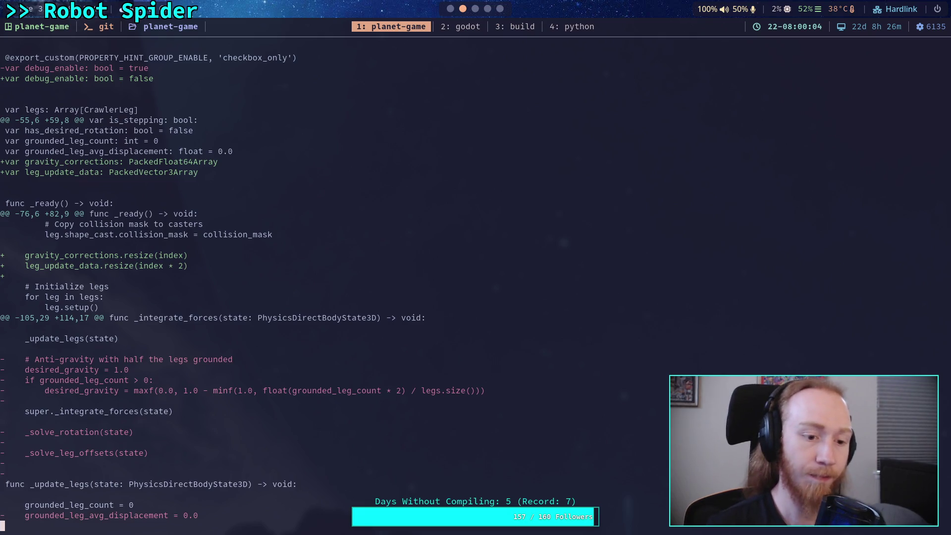
key("space")
key("space")
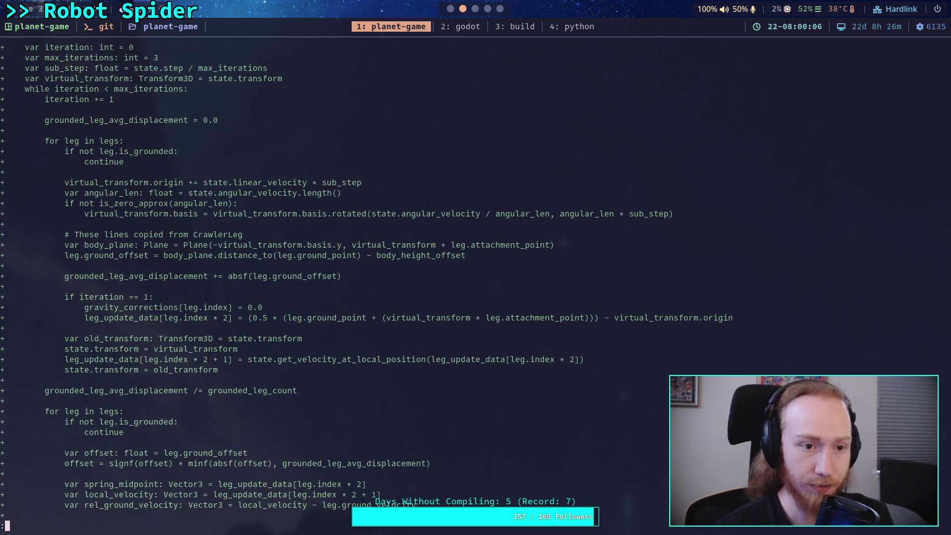
Scroll through the remaining CrawlerCharacter and CrawlerLeg hunks down to the player.gd diff.
scroll(377, 278, "down", 20)
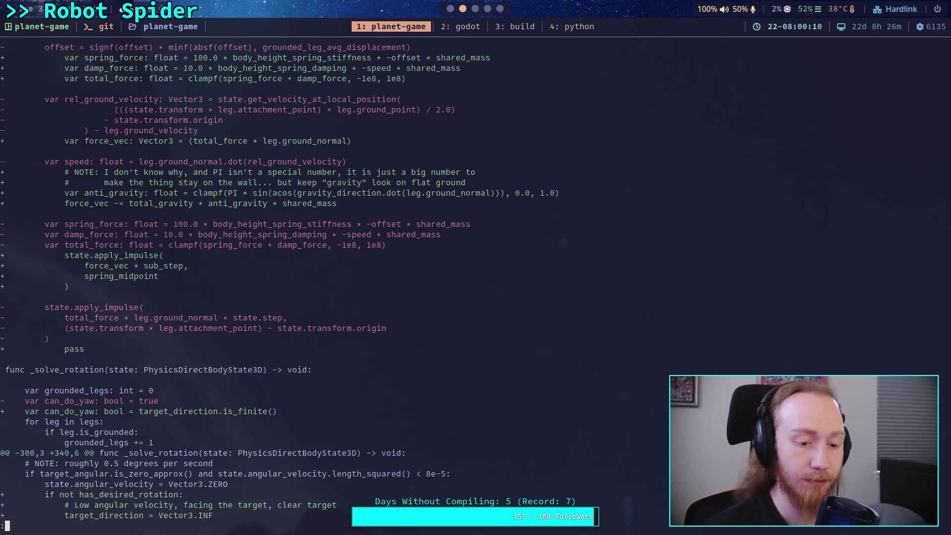
scroll(377, 278, "down", 6)
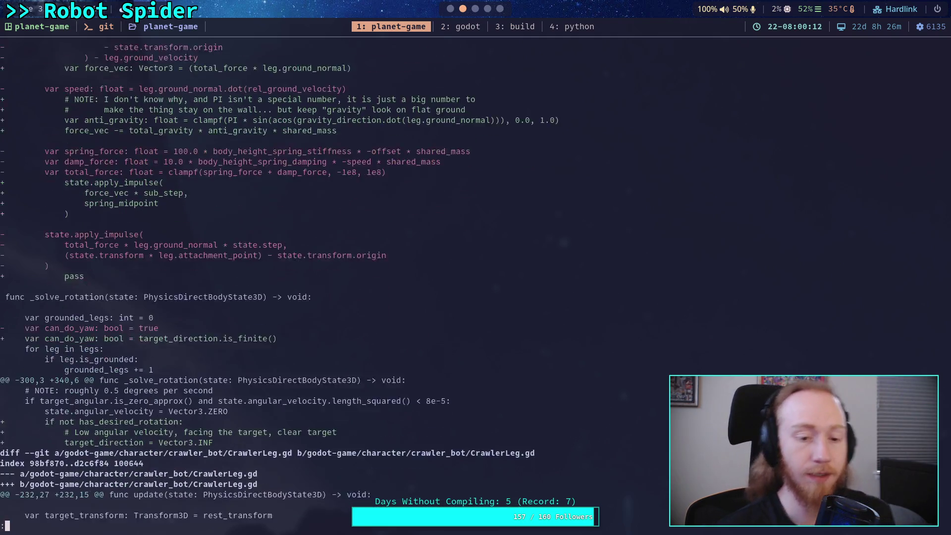
scroll(377, 278, "down", 2)
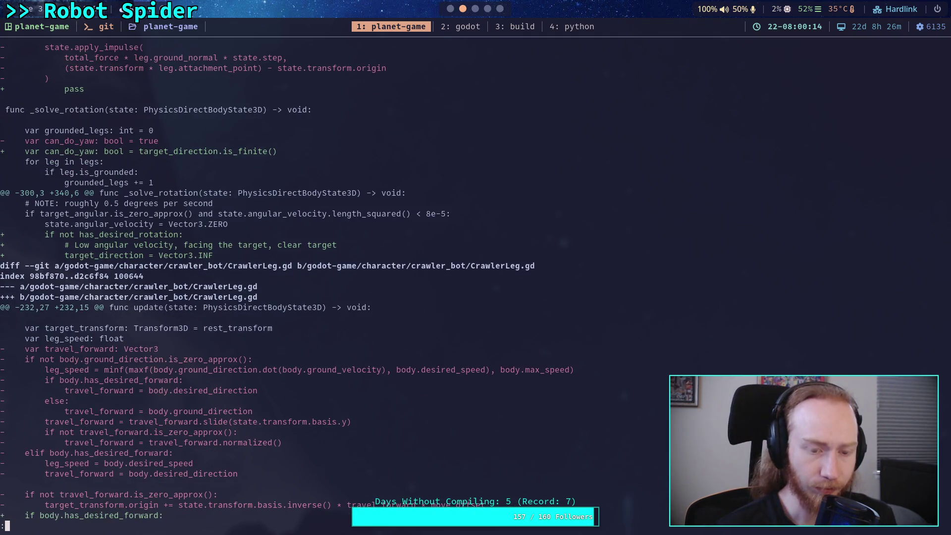
scroll(376, 277, "up", 2)
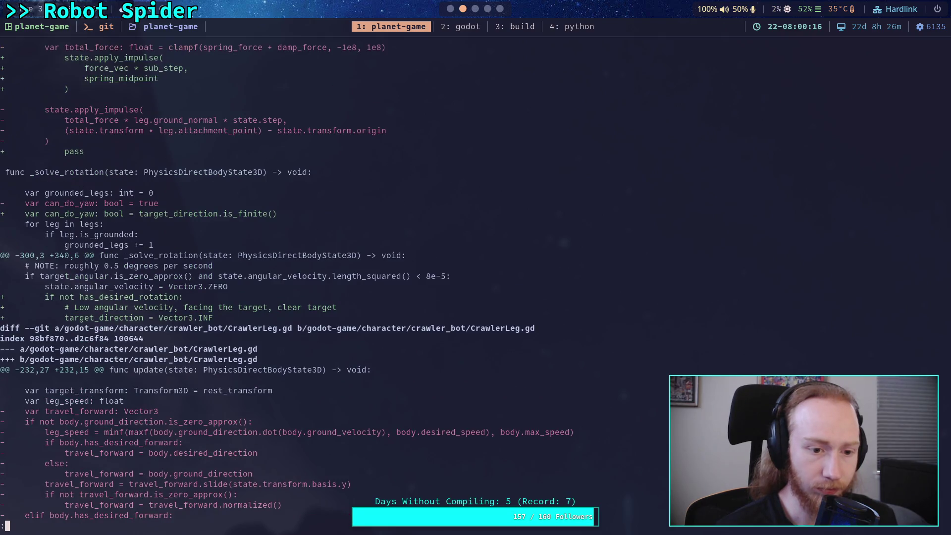
scroll(376, 278, "down", 2)
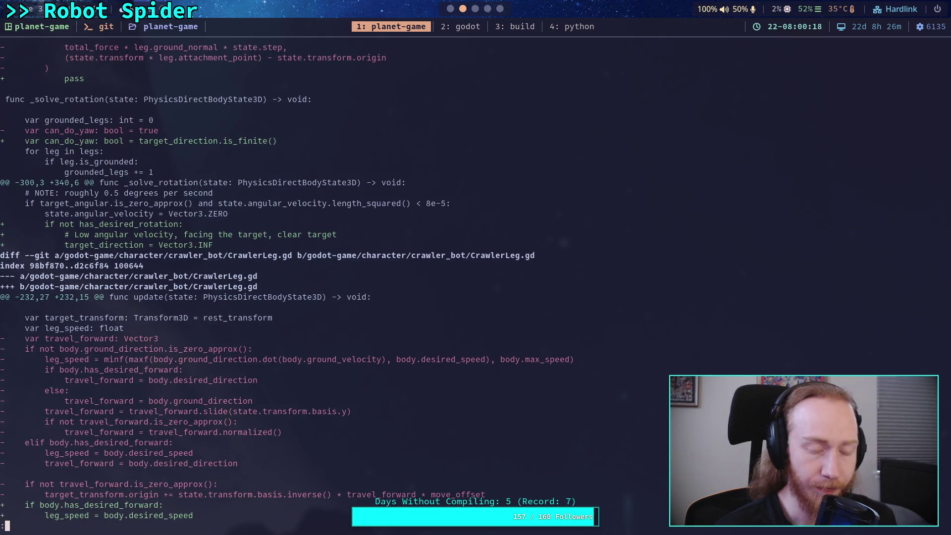
scroll(377, 278, "up", 7)
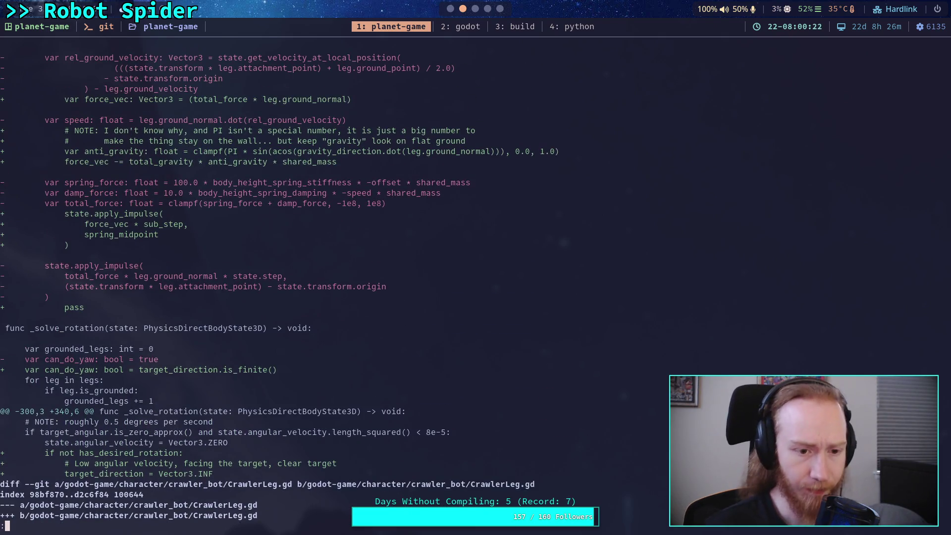
scroll(376, 277, "up", 4)
scroll(376, 277, "down", 17)
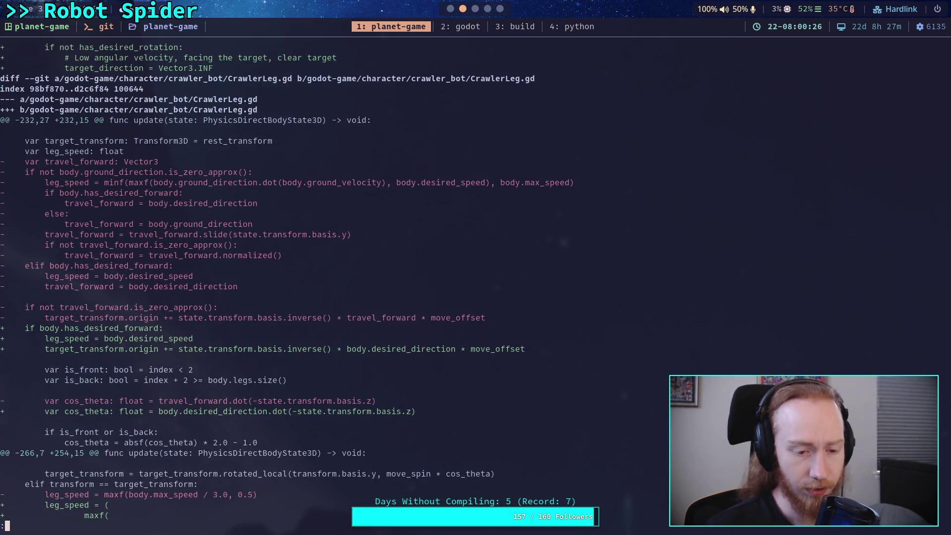
scroll(376, 277, "down", 9)
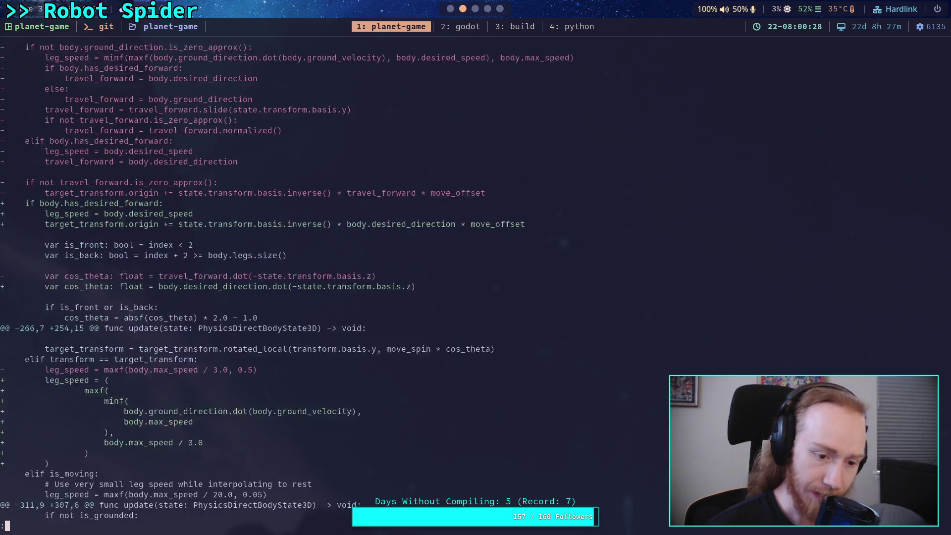
scroll(376, 277, "down", 6)
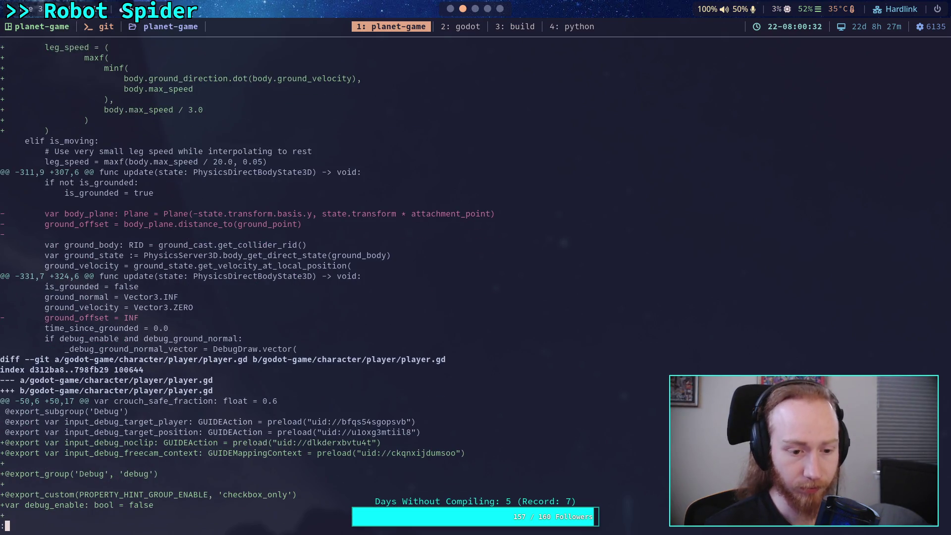
scroll(377, 278, "down", 11)
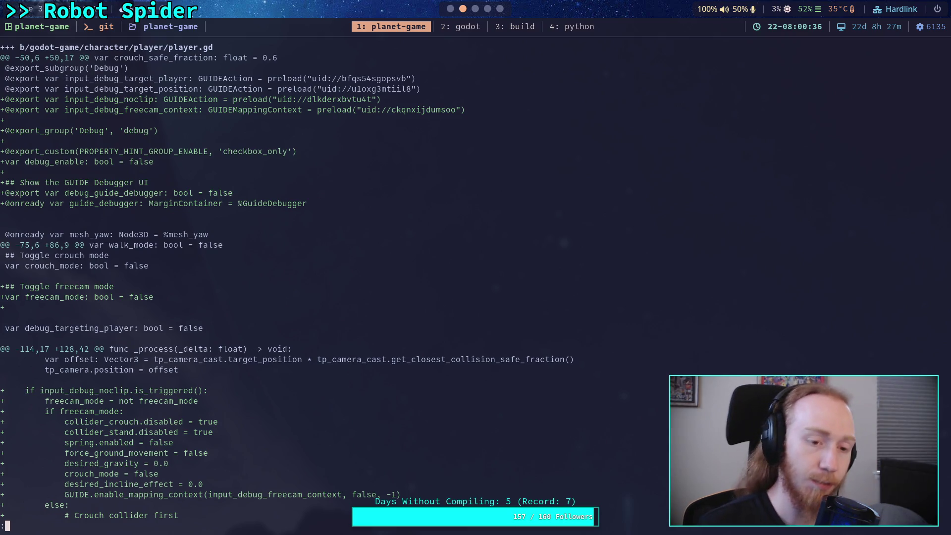
scroll(376, 278, "down", 2)
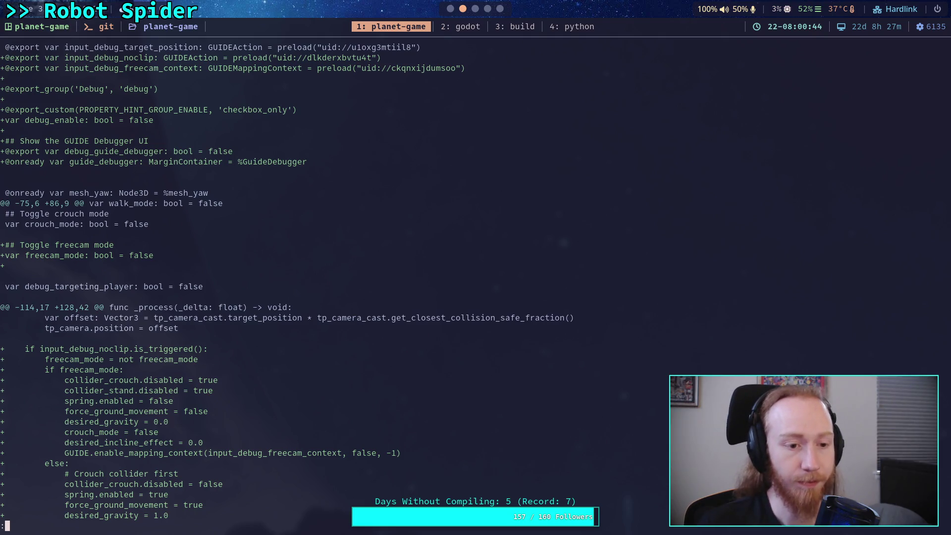
scroll(347, 283, "up", 8)
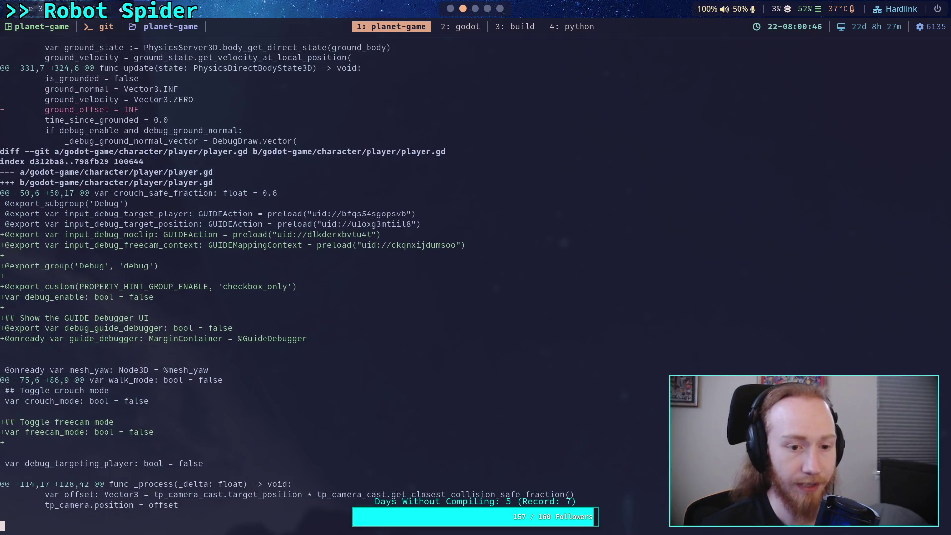
scroll(347, 282, "down", 6)
scroll(346, 282, "down", 13)
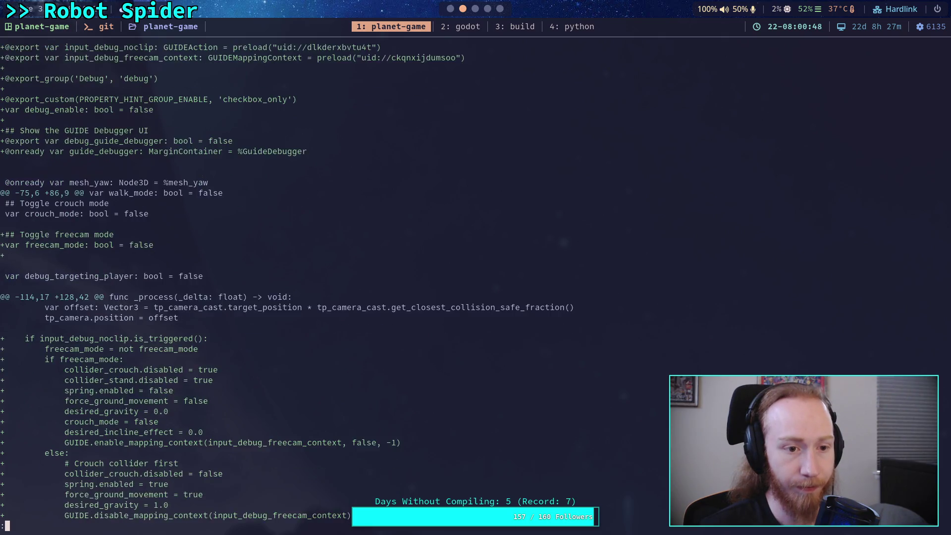
scroll(347, 282, "down", 20)
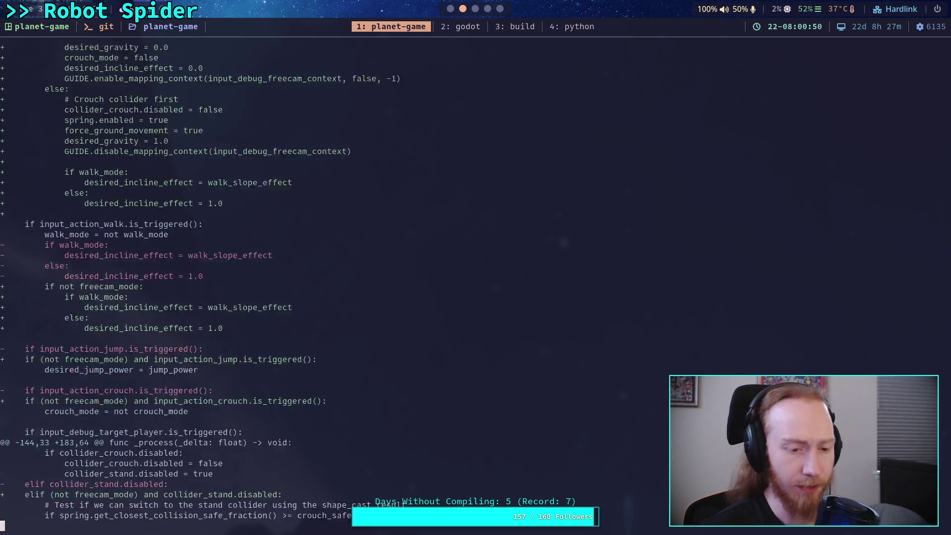
scroll(347, 282, "down", 18)
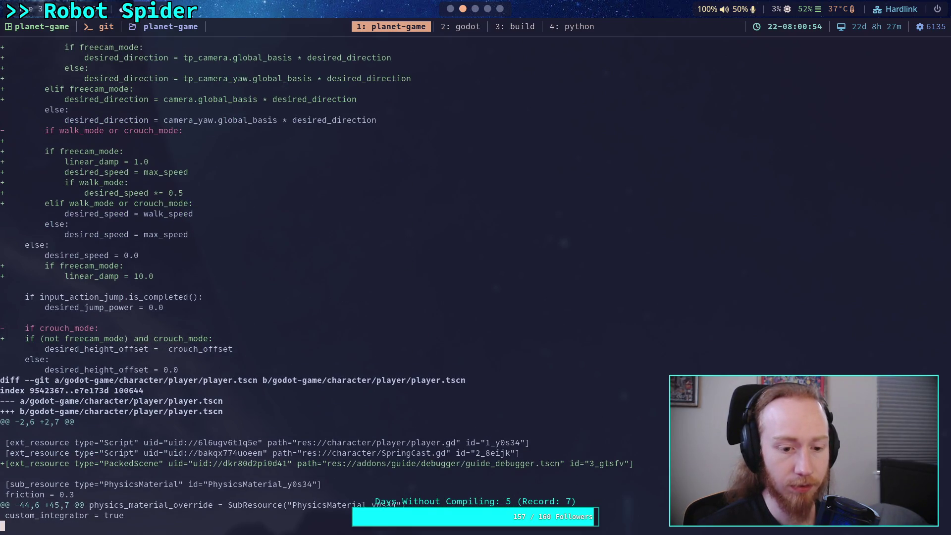
scroll(347, 283, "down", 4)
Check git status, then show the diff of only godot-game/character/player/.
type("qgit sta")
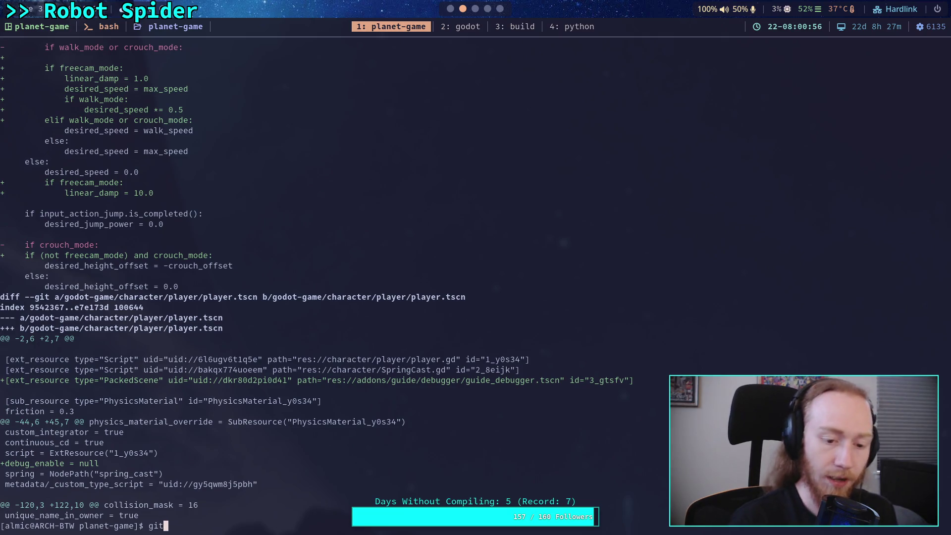
type("tus")
key("Return")
type("git a")
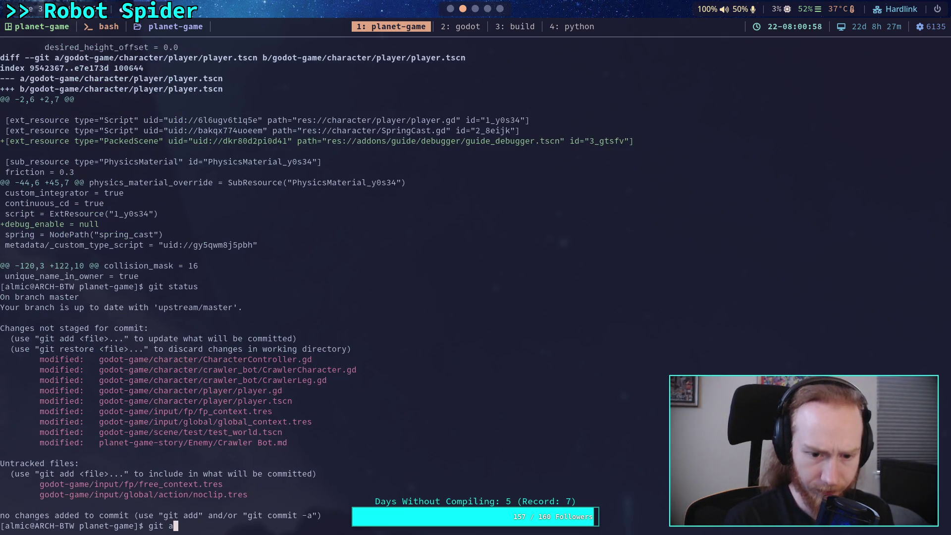
key("BackSpace")
type("dif")
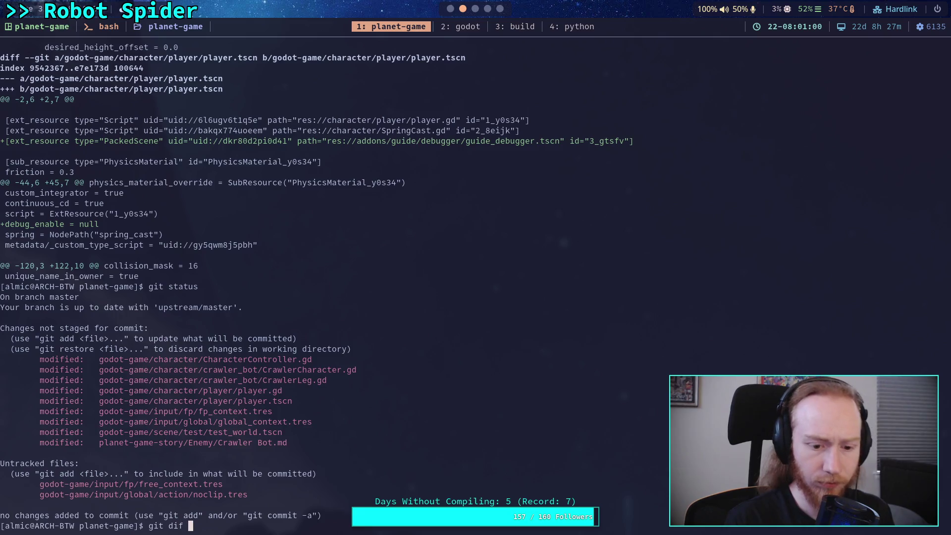
type("f god")
key("Tab")
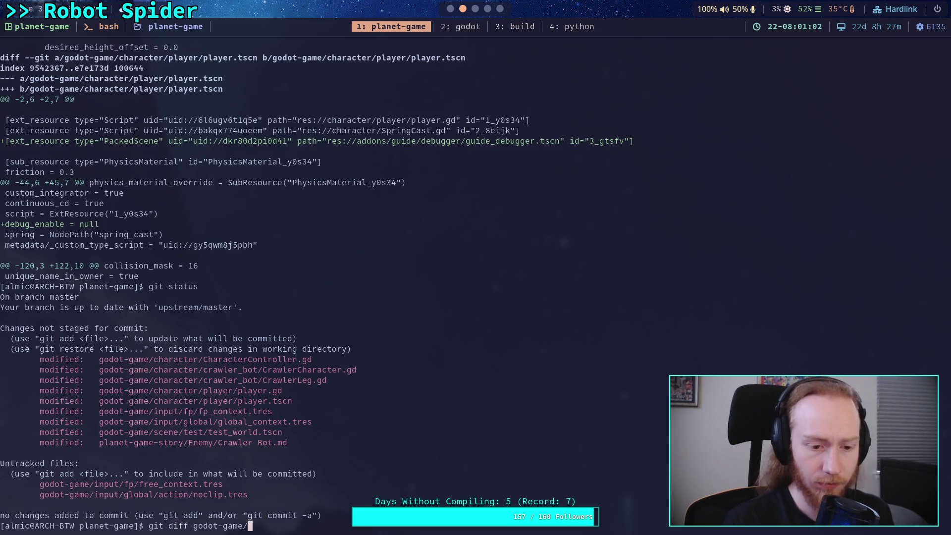
type("character/player/")
key("Return")
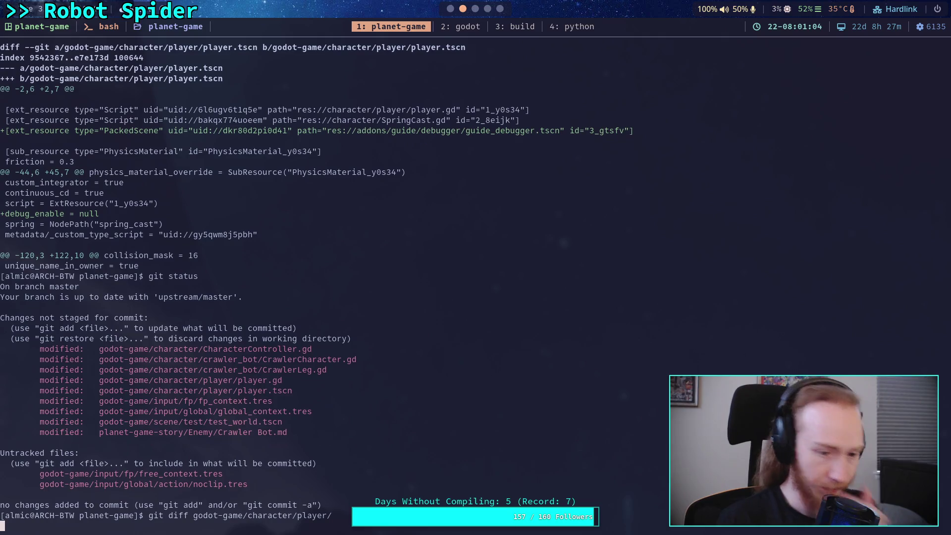
Step through the player.gd walk, jump, crouch and freecam changes down to player.tscn.
key("Down")
key("Down")
key("Down")
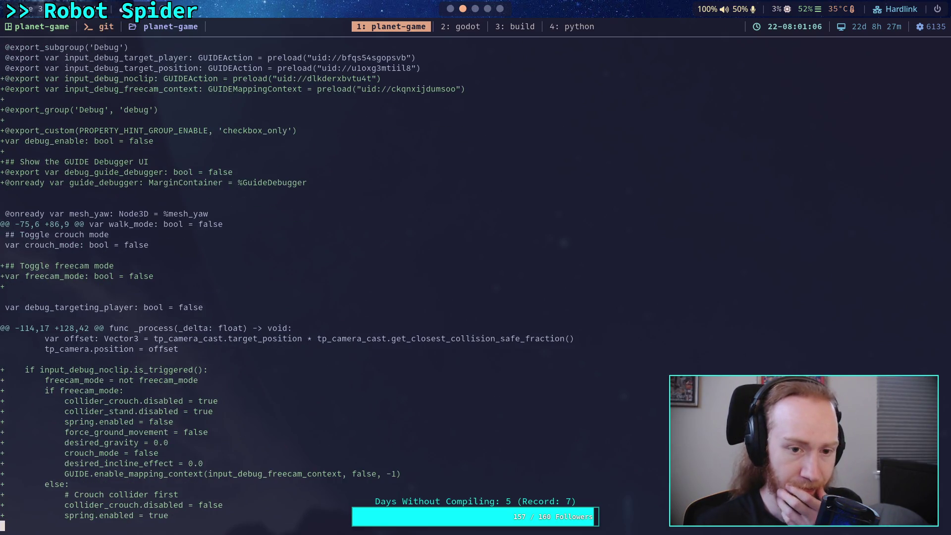
key("Down")
key("Down")
key("Down")
key("Down")
key("Down")
key("Down")
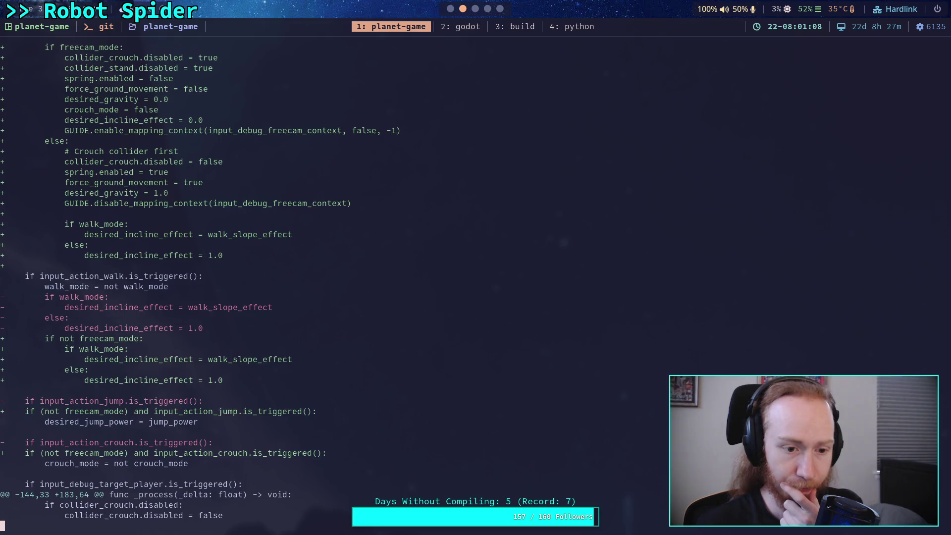
key("Down")
key("Down")
key("Down")
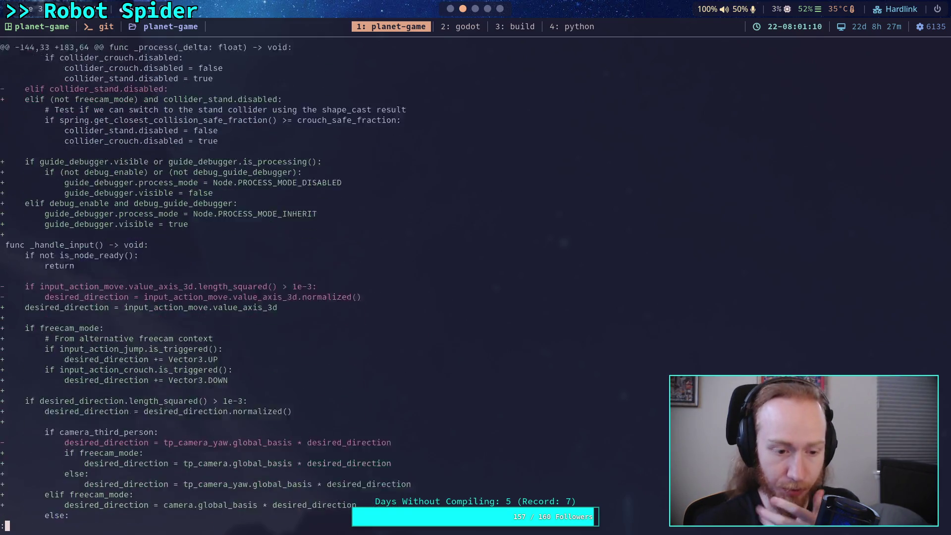
key("Down")
key("Down")
key("Down")
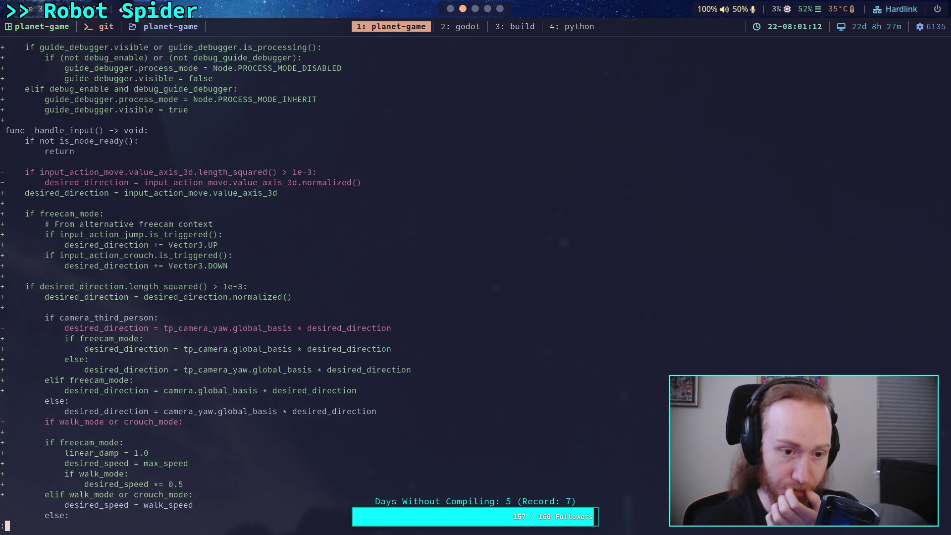
key("Down")
key("Down")
key("Down")
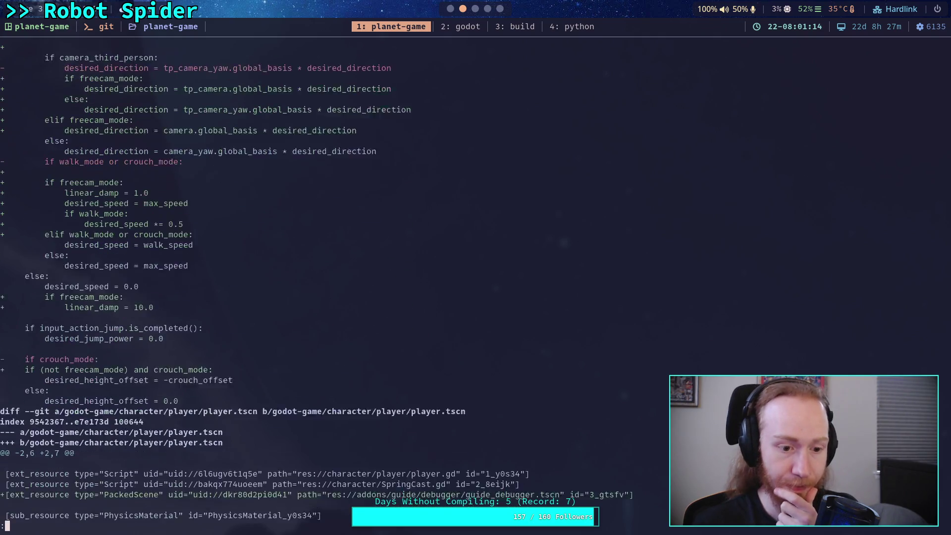
key("Down")
key("Down")
key("Down")
key("Down")
key("Down")
key("Down")
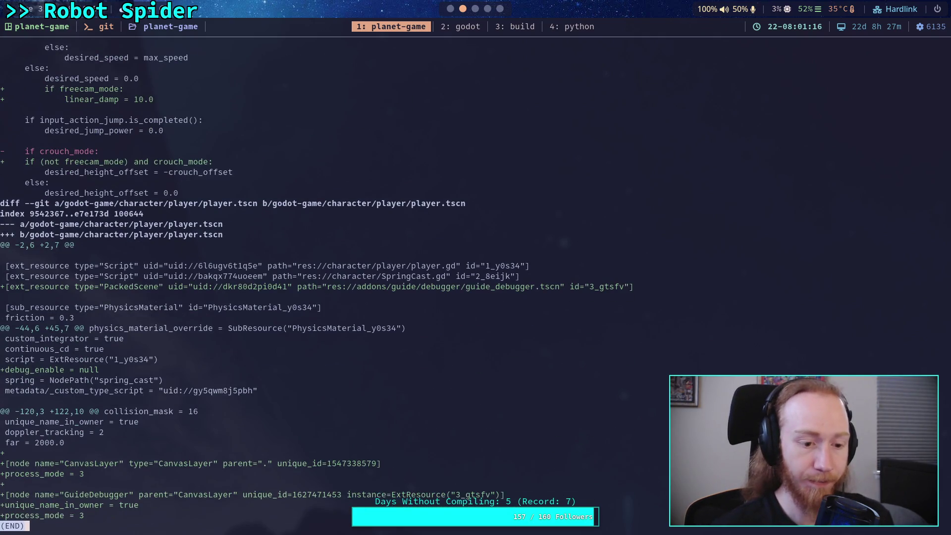
Prepare the command git add godot-game/character/player/ at the prompt without running it.
type("qgit ad")
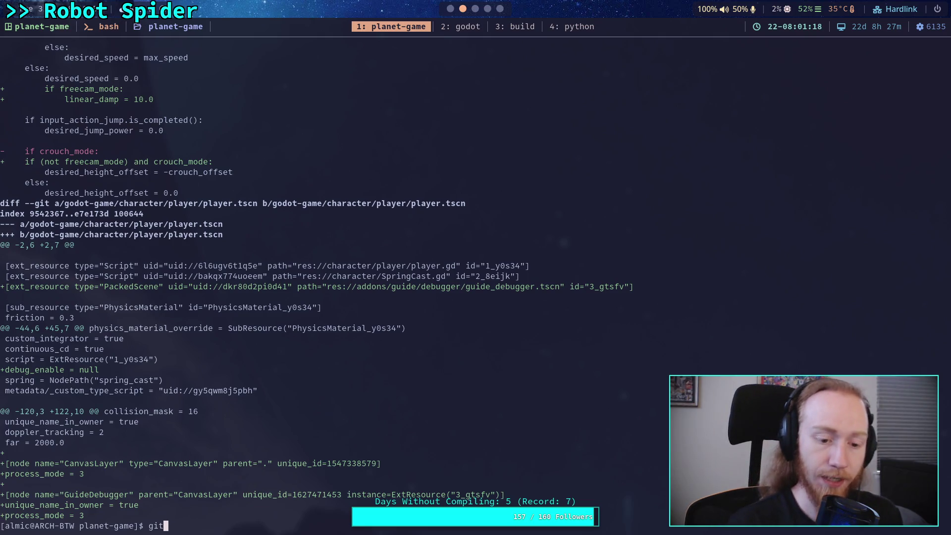
type("d g")
key("Tab")
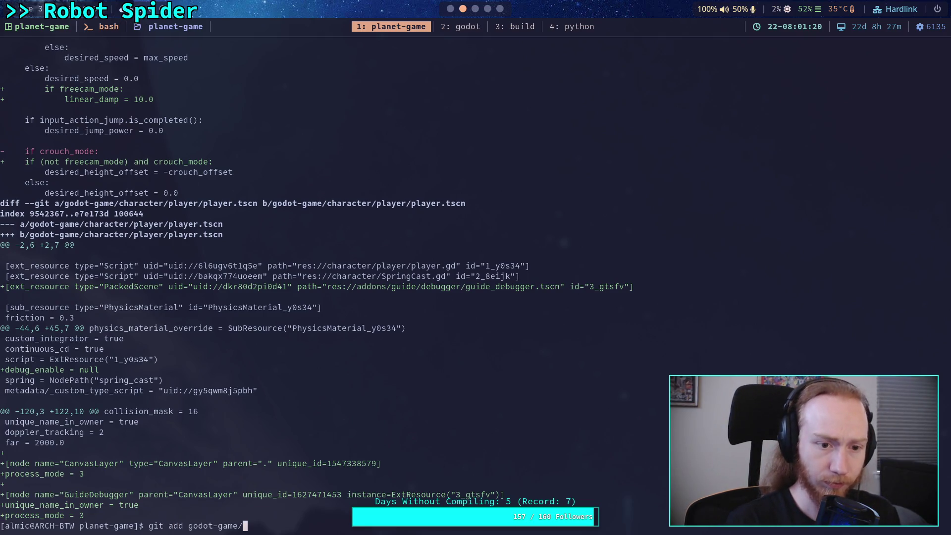
key("Tab")
type("p")
key("Tab")
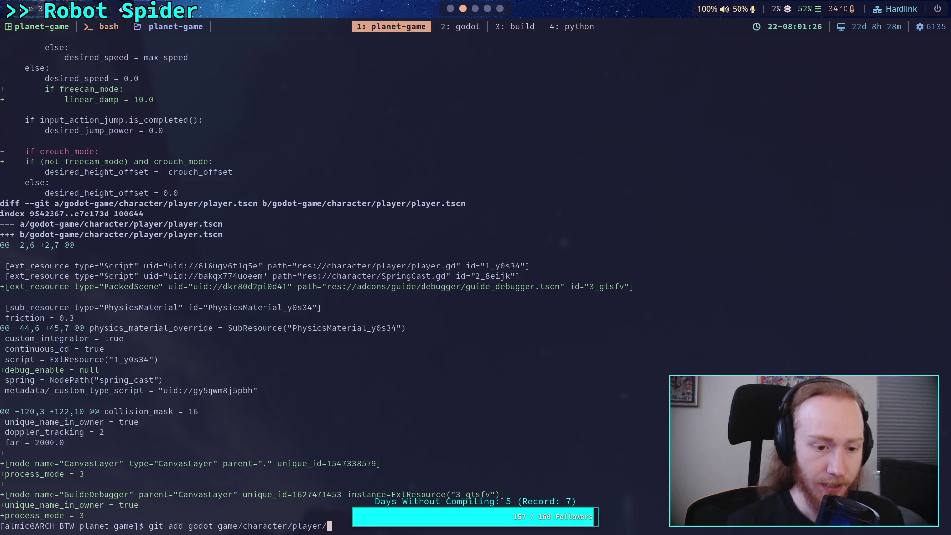
key("super+2")
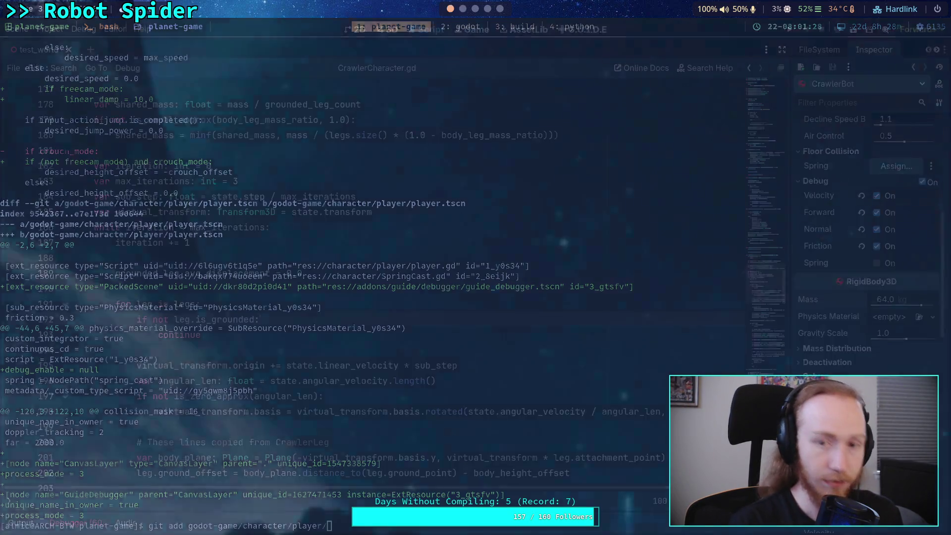
Open player.tscn from the player folder in Godot's FileSystem panel.
left_click(820, 50)
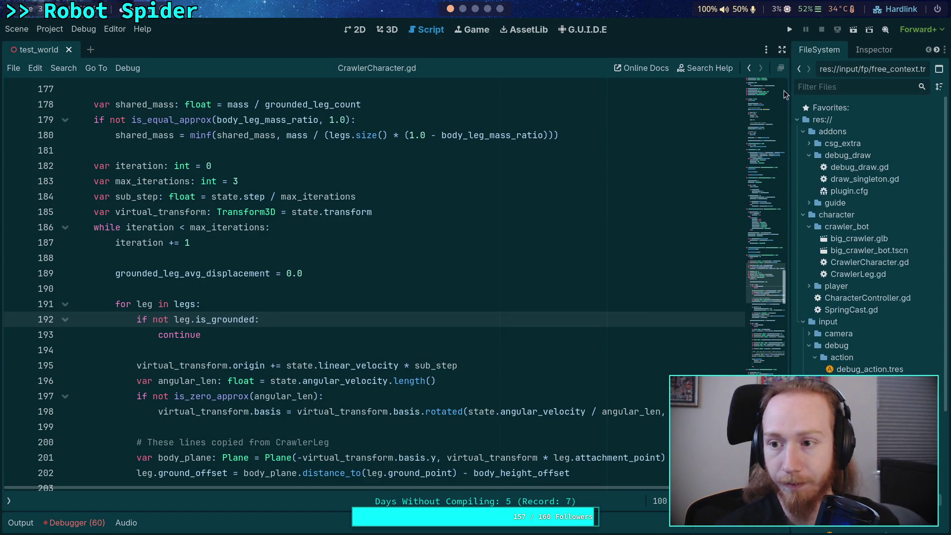
left_click_drag(791, 94, 724, 94)
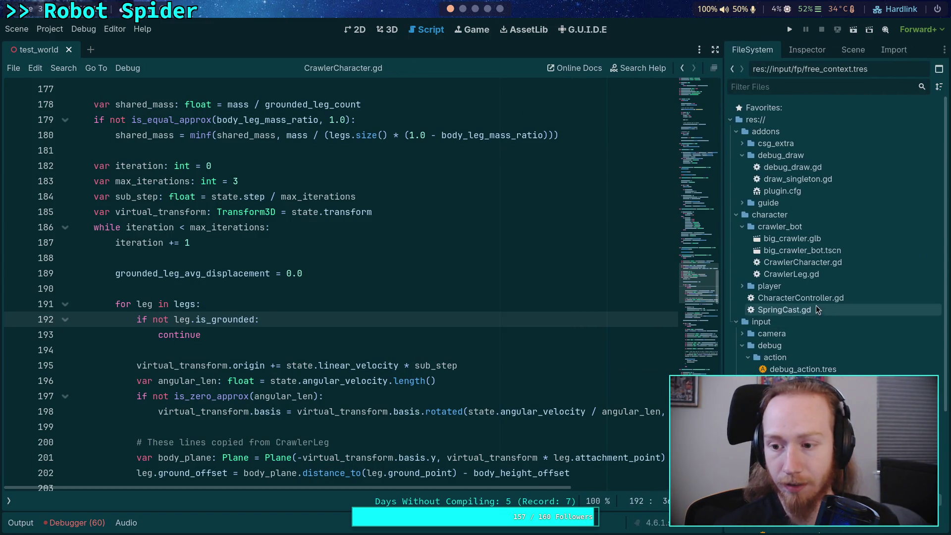
double_click(792, 286)
double_click(795, 310)
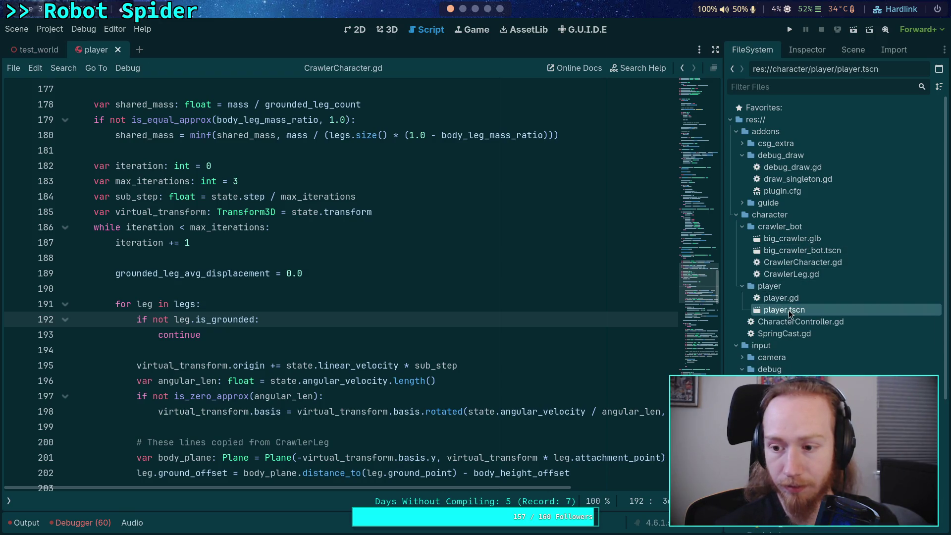
Turn the Player node's Debug option on in the Inspector and save the scene.
left_click(848, 51)
left_click(780, 94)
left_click(812, 50)
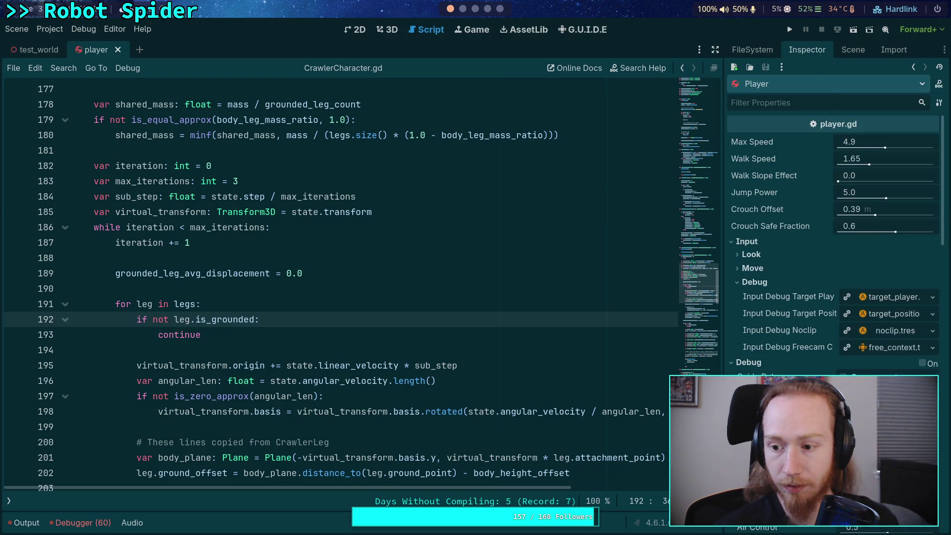
left_click(923, 364)
key("ctrl+s")
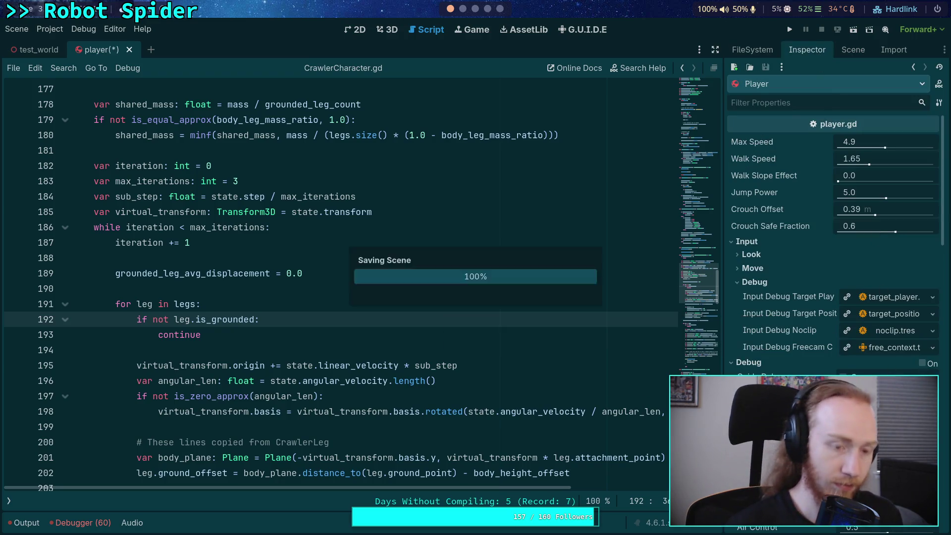
key("super+1")
Re-run the player folder diff and read it to the end.
type("q")
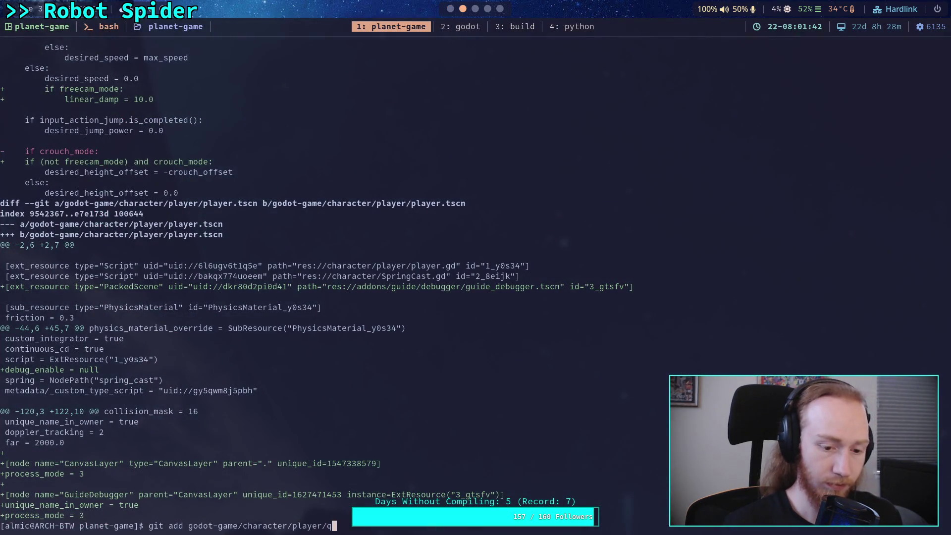
key("Up")
key("Return")
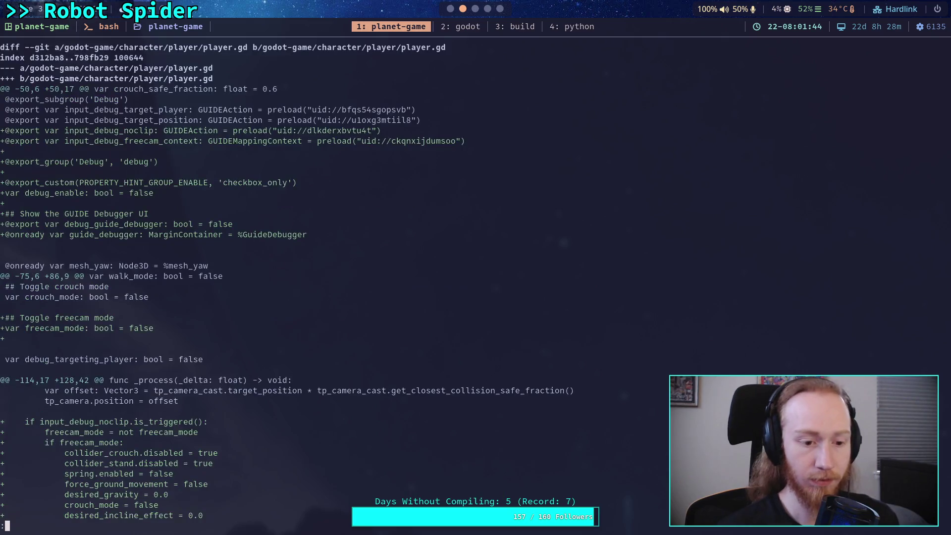
key("space")
key("space")
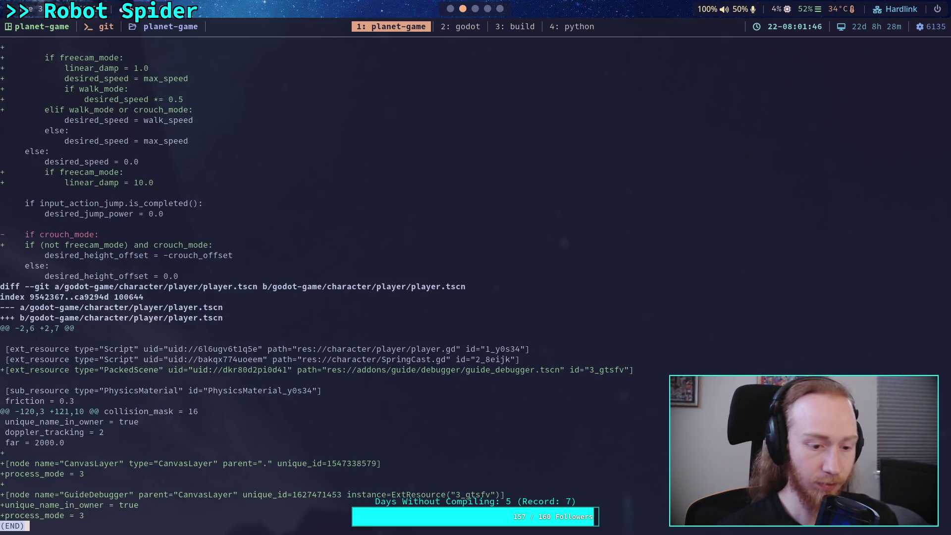
key("q")
Stage godot-game/character/player/ and check git status.
key("Up")
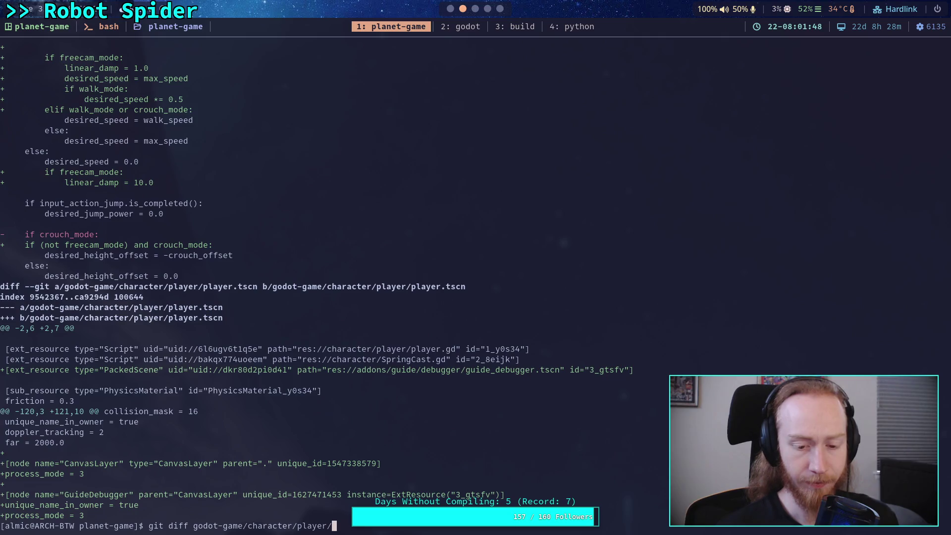
key("Left")
key("Left")
key("Left")
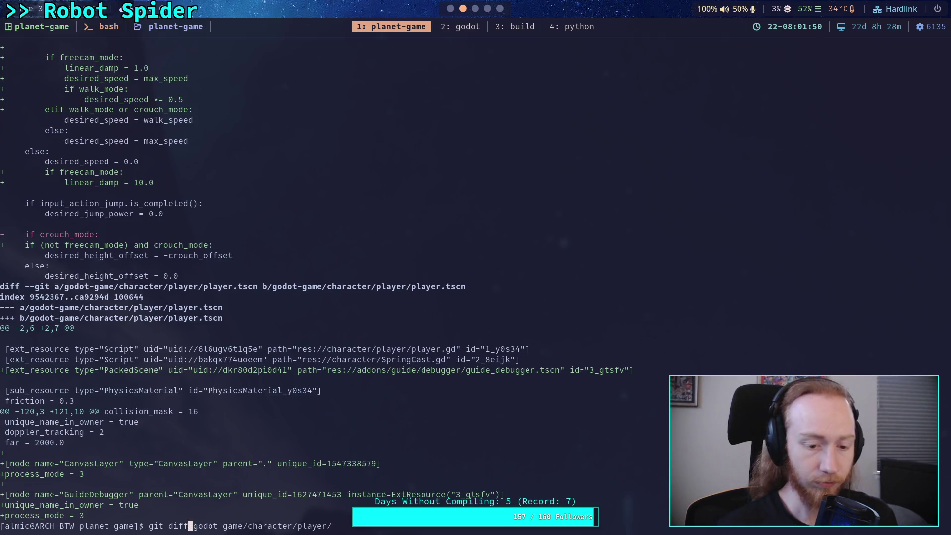
key("BackSpace")
key("BackSpace")
key("BackSpace")
type("add")
key("Return")
type("g")
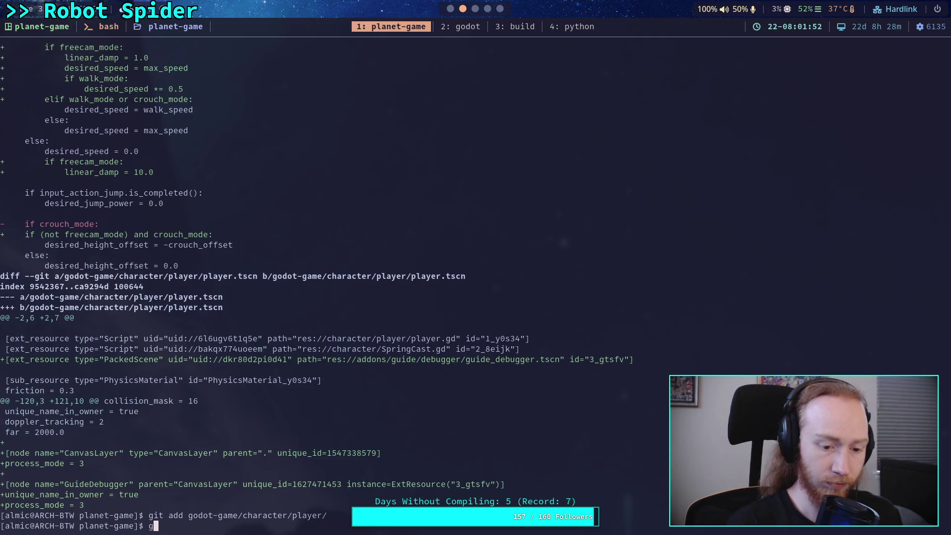
type("it status")
key("Return")
Stage godot-game/input/ and show the staged changes with git diff --staged.
type("git ")
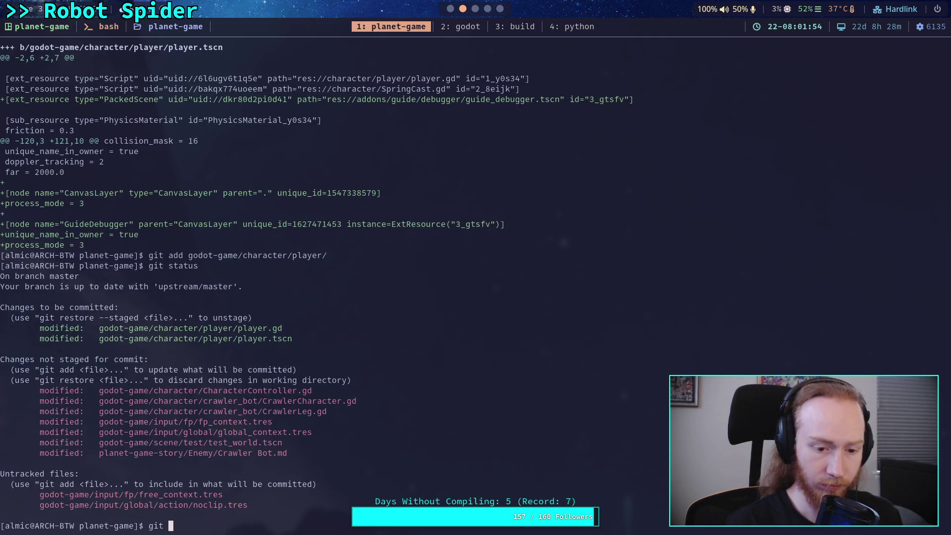
type("diff")
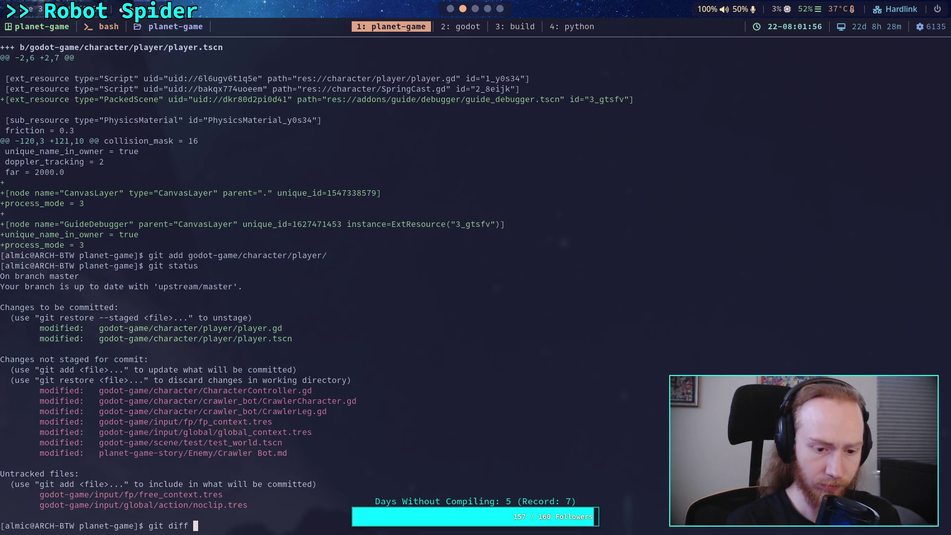
key("BackSpace")
key("BackSpace")
key("BackSpace")
type("add god")
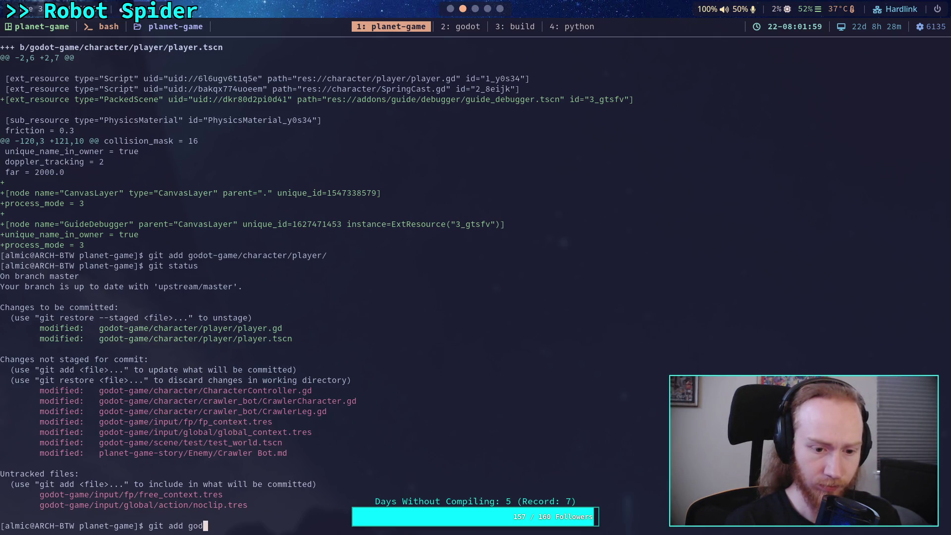
key("Tab")
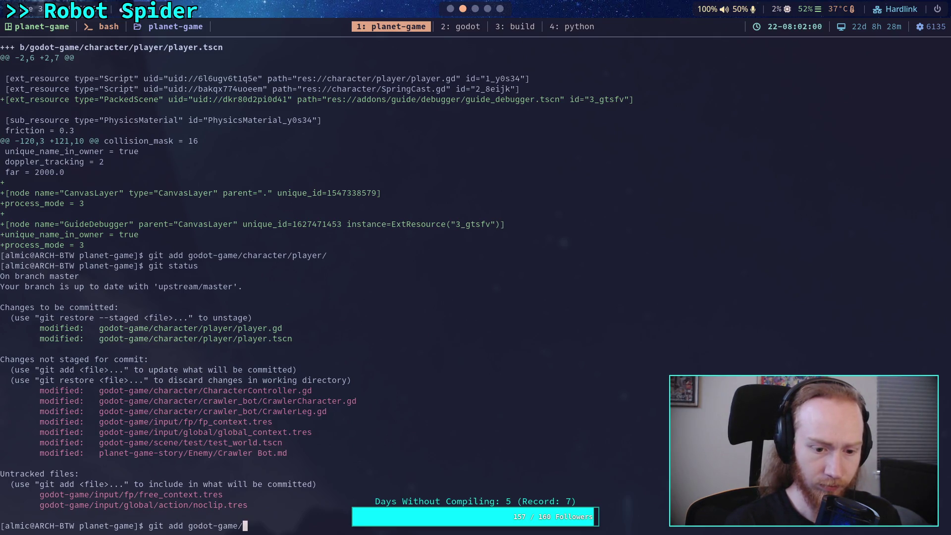
key("Tab")
key("Return")
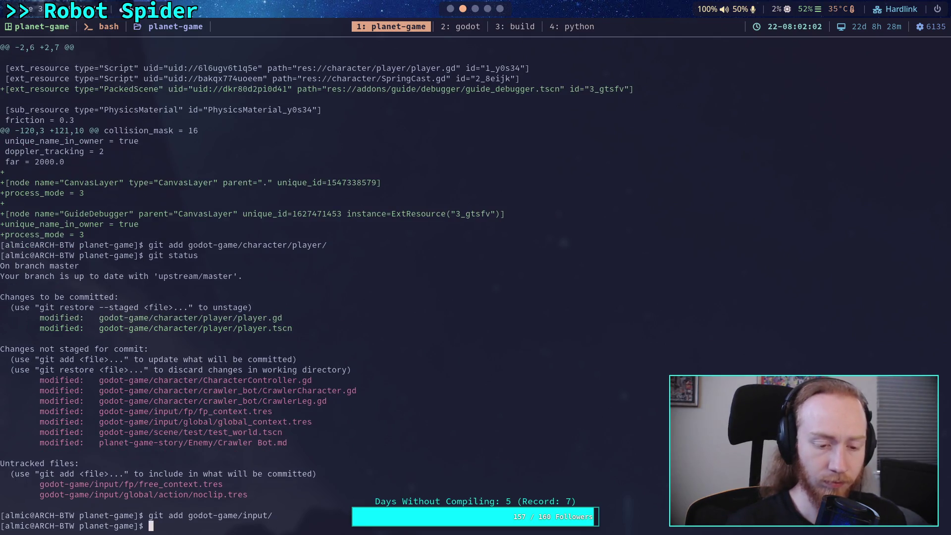
type("git ")
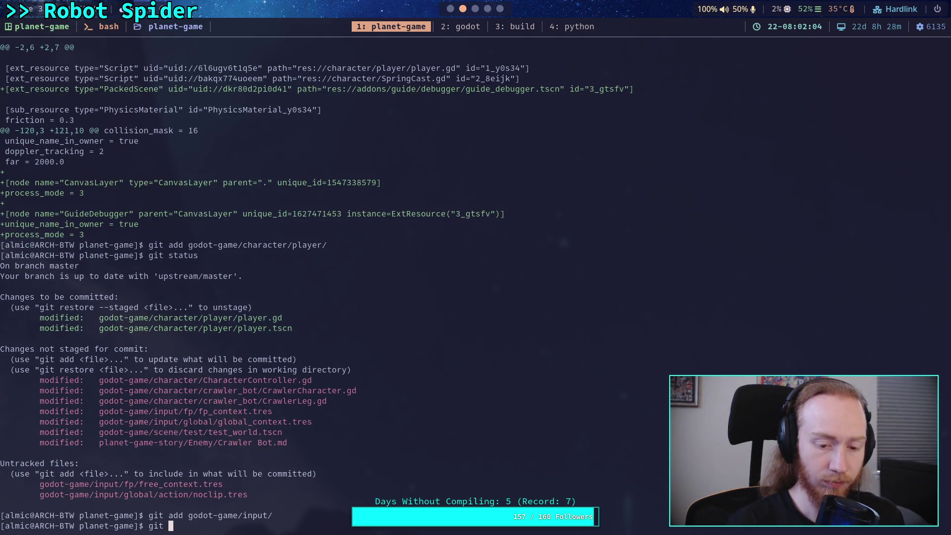
type("diff --staged")
key("Return")
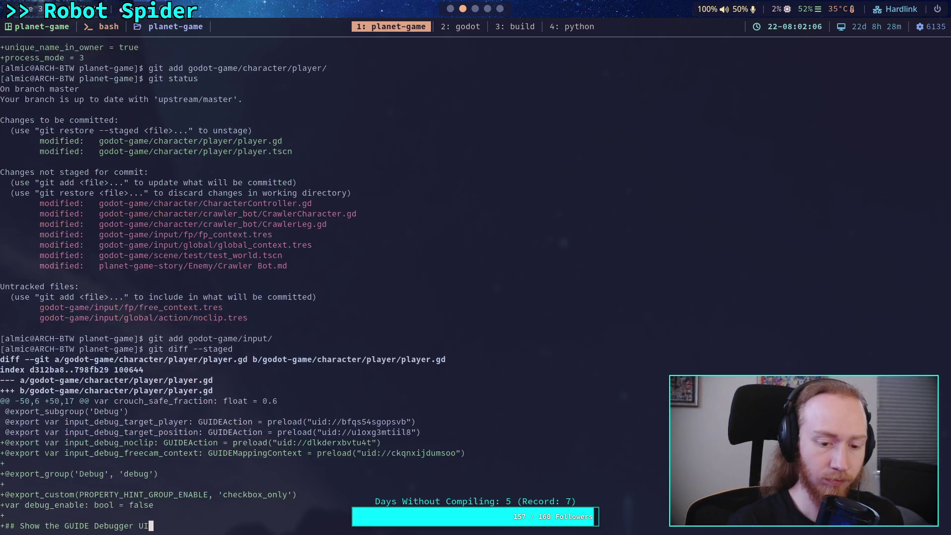
Page the staged diff through fp_context.tres to the new free_context.tres, then begin git restore --staged.
key("space")
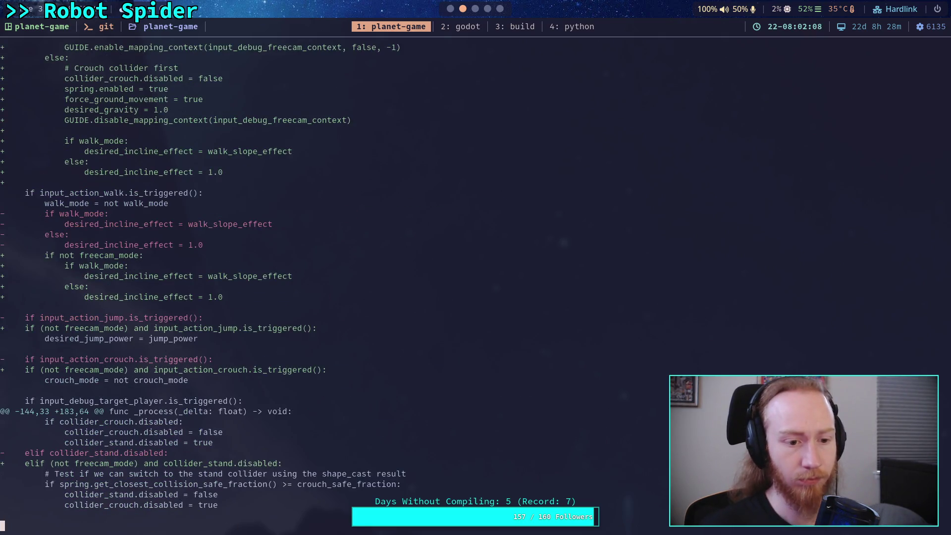
key("space")
scroll(335, 282, "down", 8)
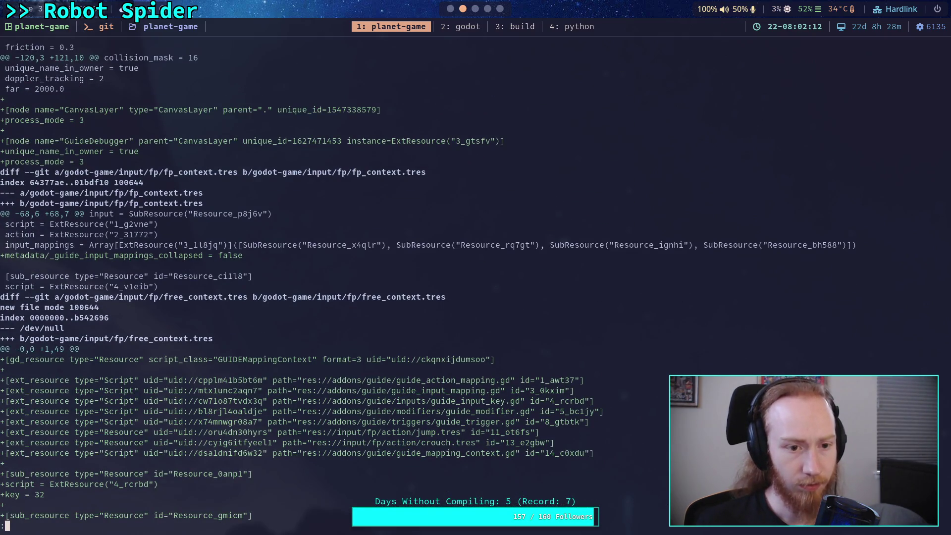
scroll(334, 281, "down", 2)
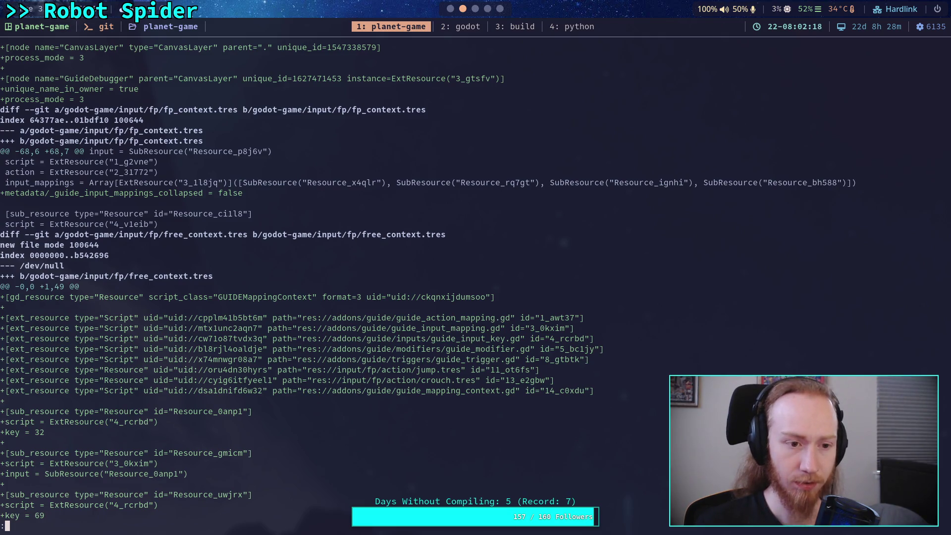
type("qgit re")
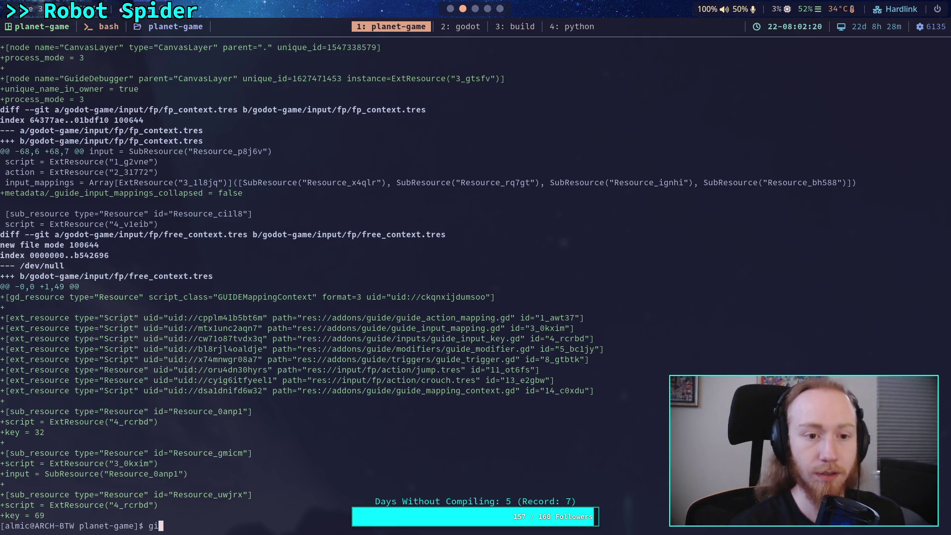
type("store --staged go")
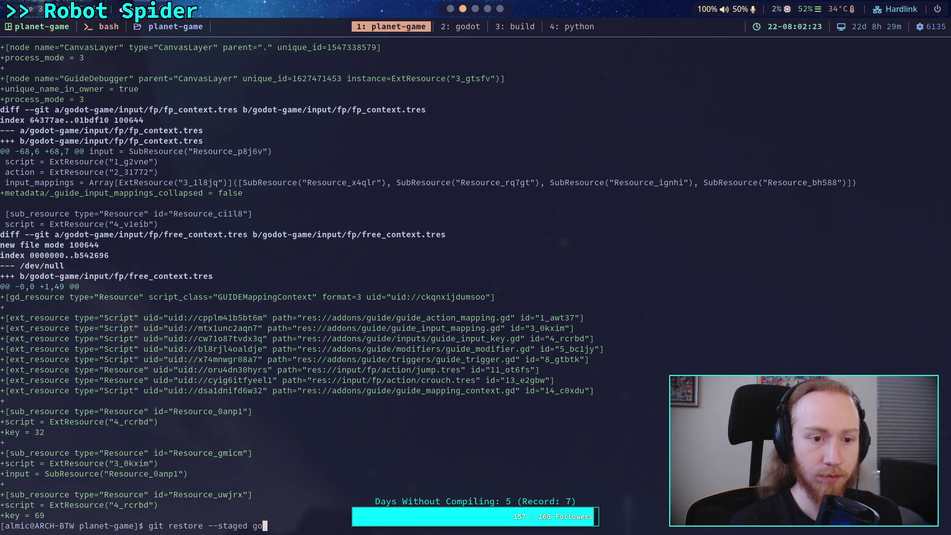
Unstage godot-game/input/fp/fp_context.tres.
key("Tab")
type("in")
key("Tab")
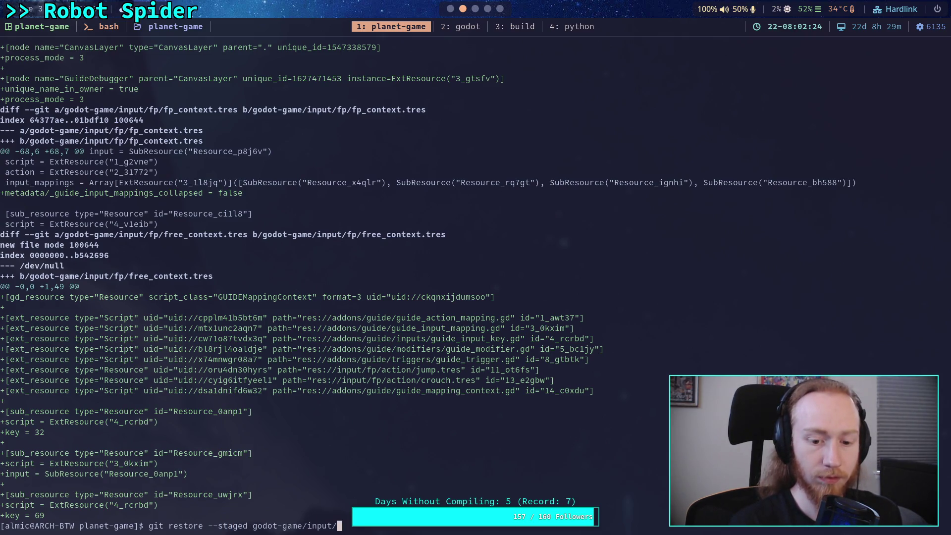
type("fp/")
type("fp")
key("Tab")
key("Return")
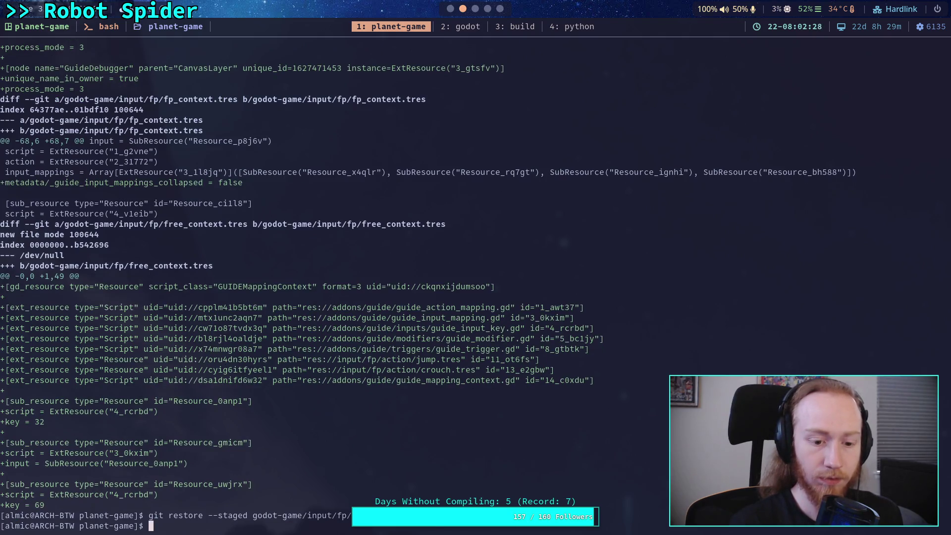
Discard the working-tree changes to fp_context.tres with git restore.
type("fg")
key("Up")
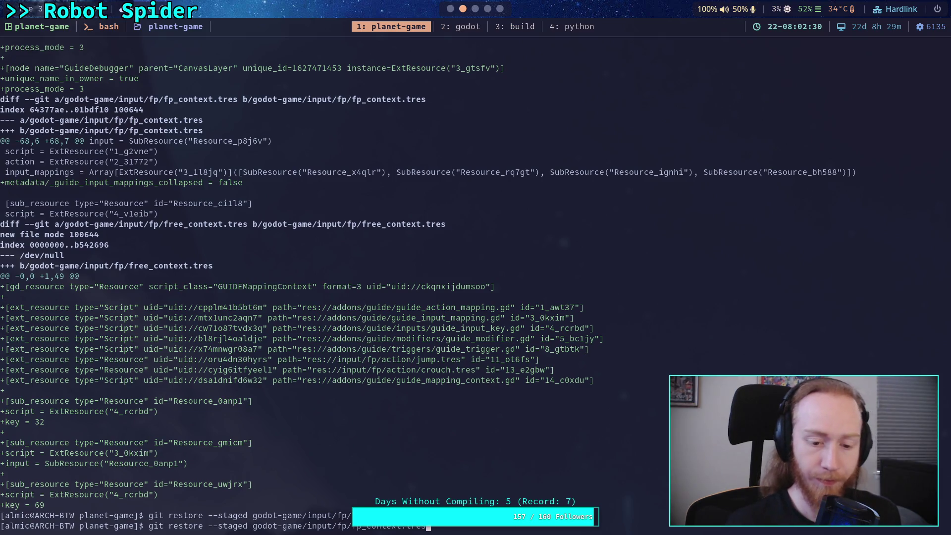
key("Left")
key("Left")
key("Left")
key("BackSpace")
key("BackSpace")
key("BackSpace")
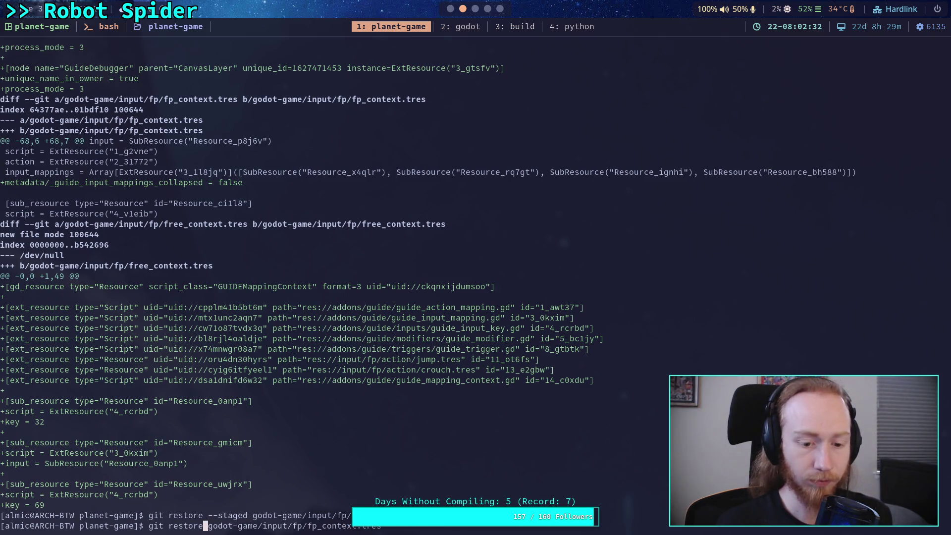
key("Return")
Review the staged player.tscn, noclip.tres and global_context.tres changes, then check git status.
type("git ")
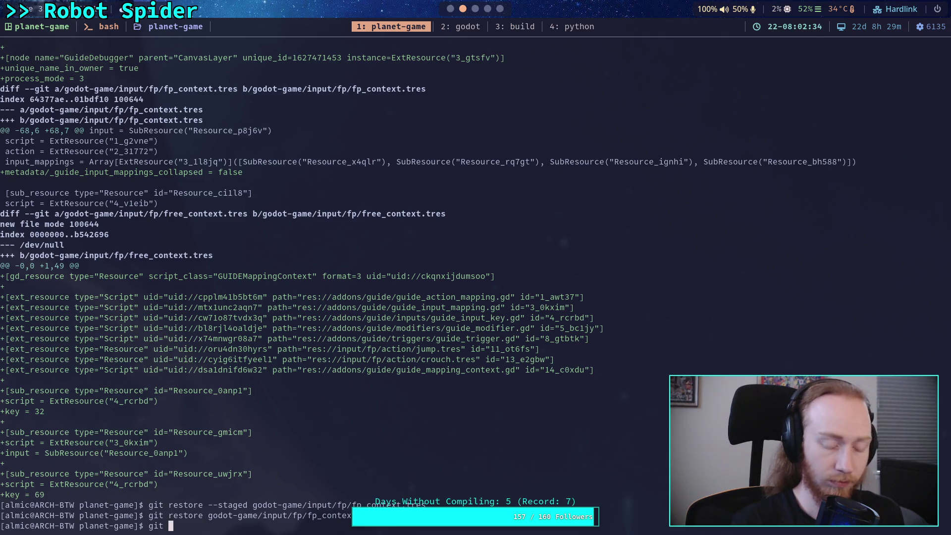
type("diff --staged")
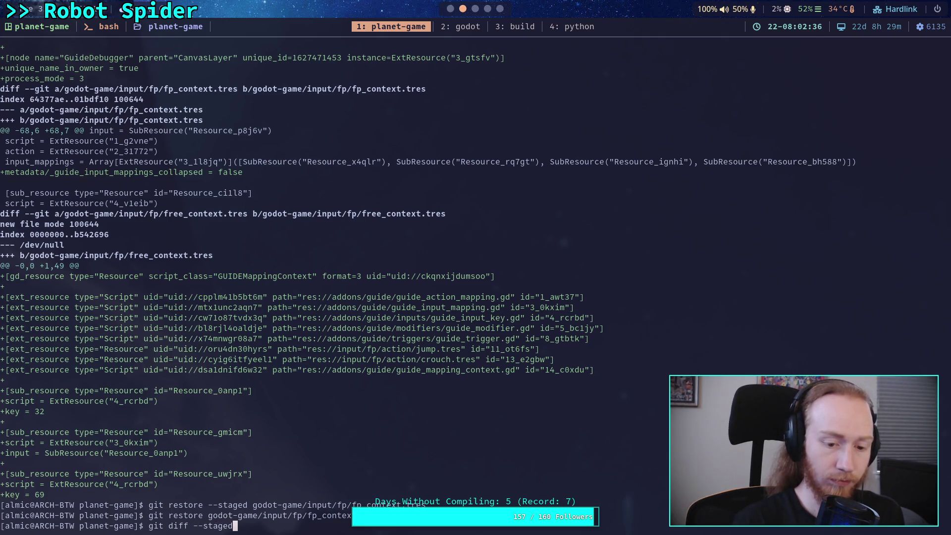
key("Return")
key("space")
key("space")
key("space")
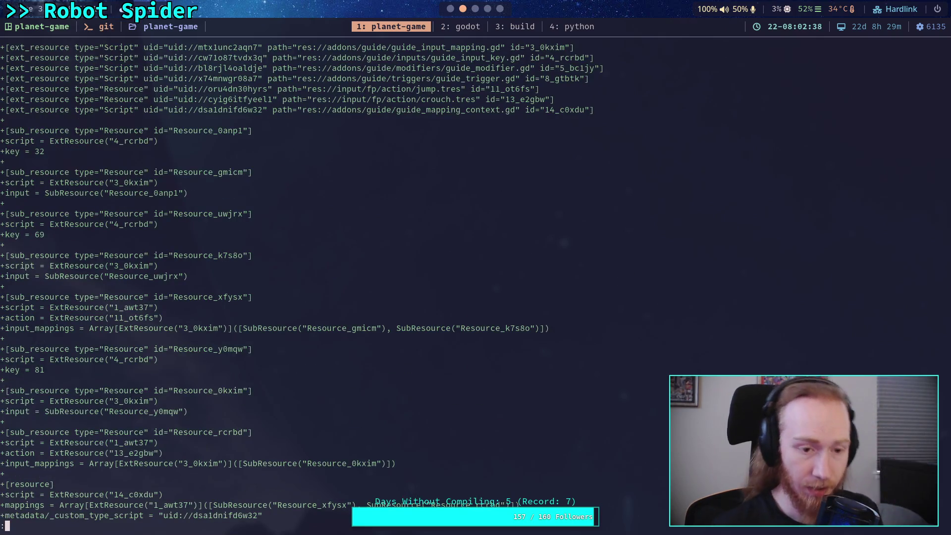
key("b")
scroll(453, 284, "down", 9)
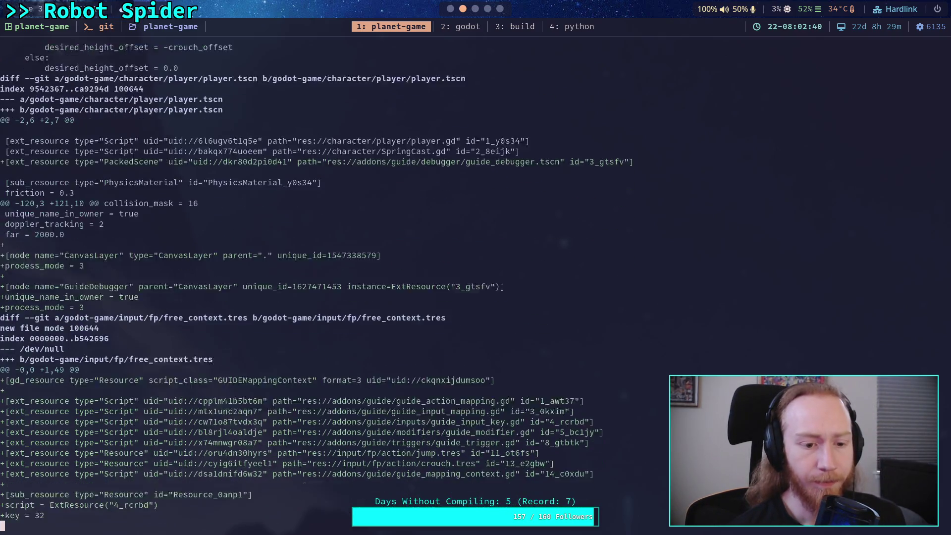
scroll(453, 284, "down", 3)
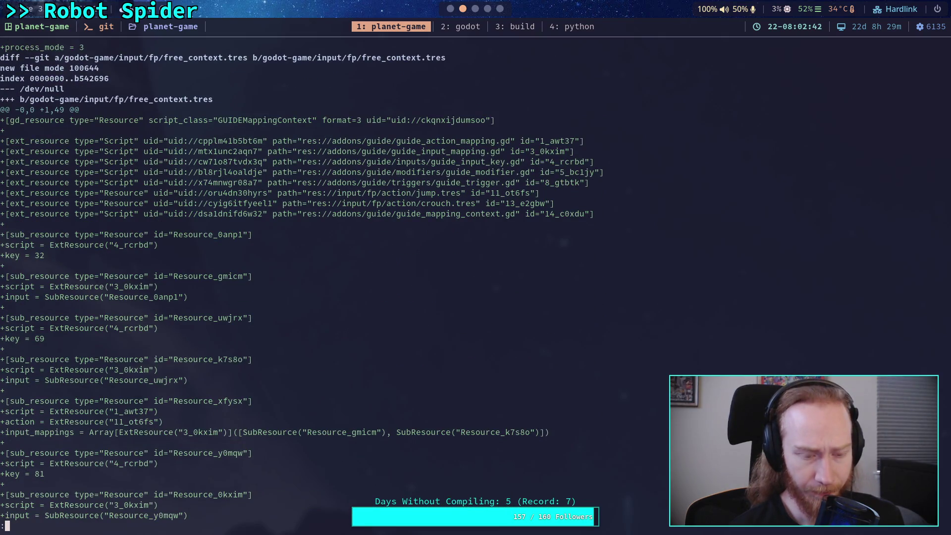
key("space")
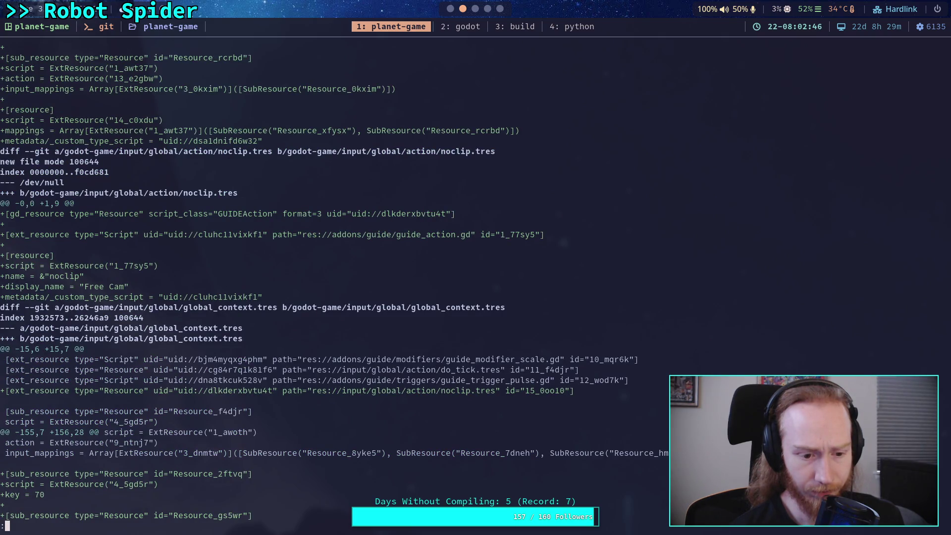
scroll(454, 284, "down", 7)
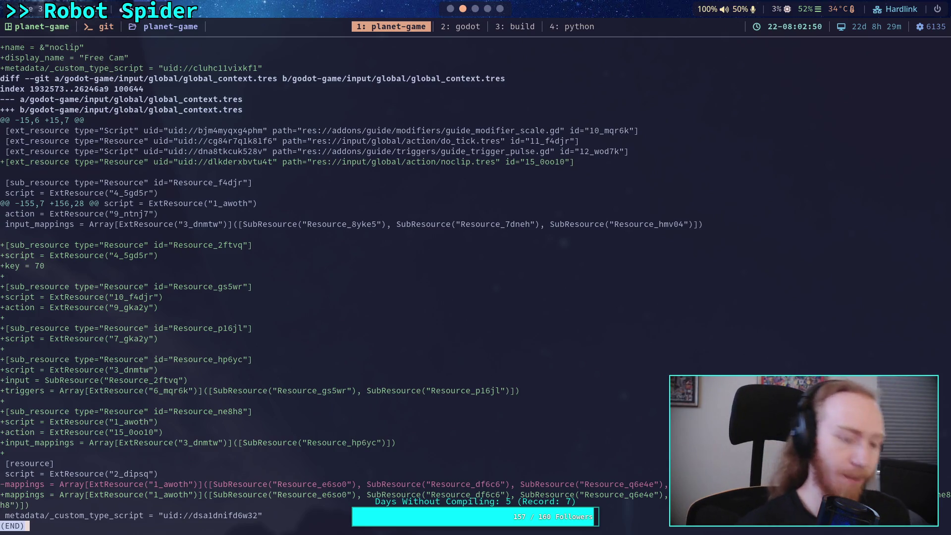
type("qgit status")
key("Return")
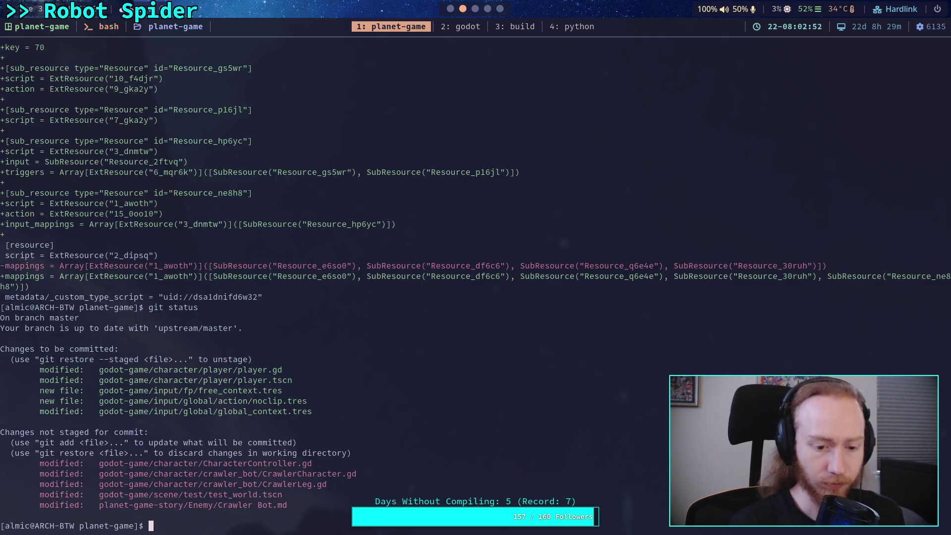
Review the unstaged CharacterController.gd, CrawlerLeg.gd and Crawler Bot.md notes changes in git diff.
type("git diff")
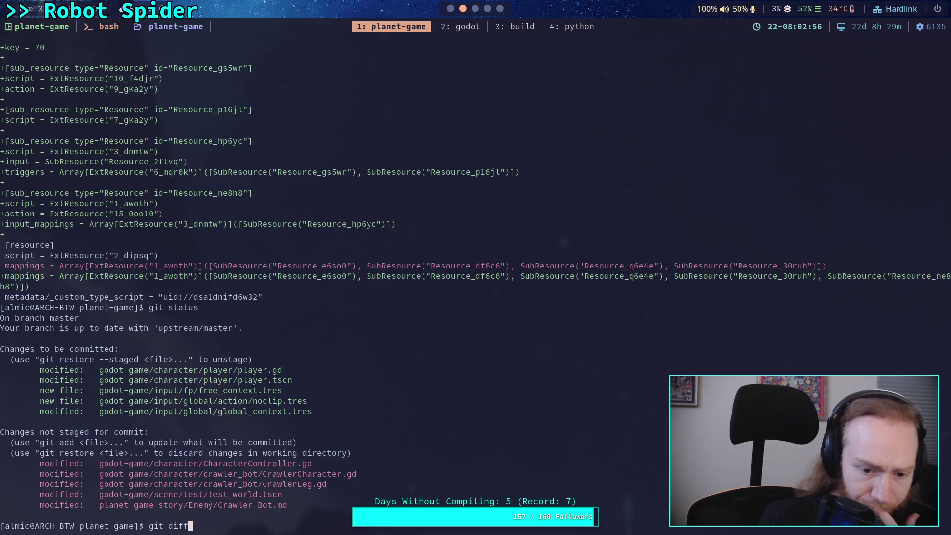
key("Return")
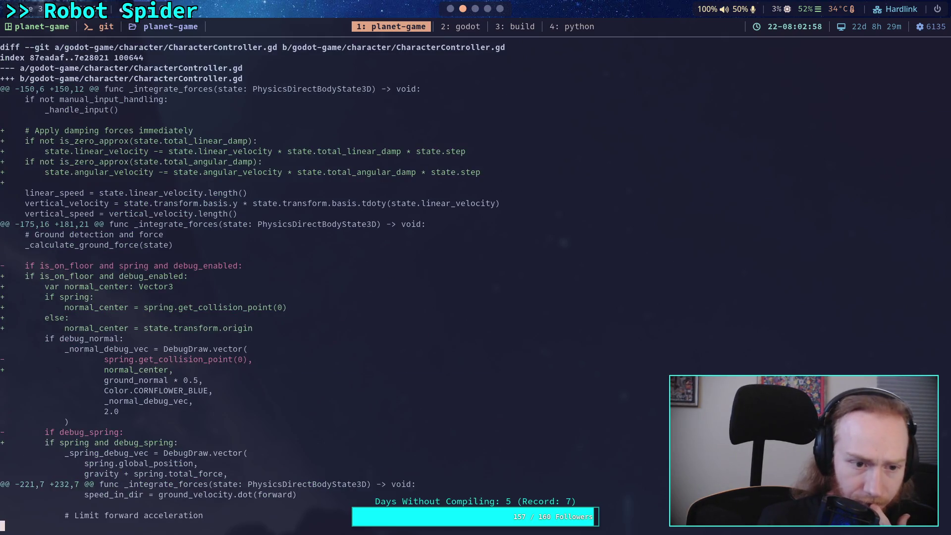
key("shift+g")
key("Page_Up")
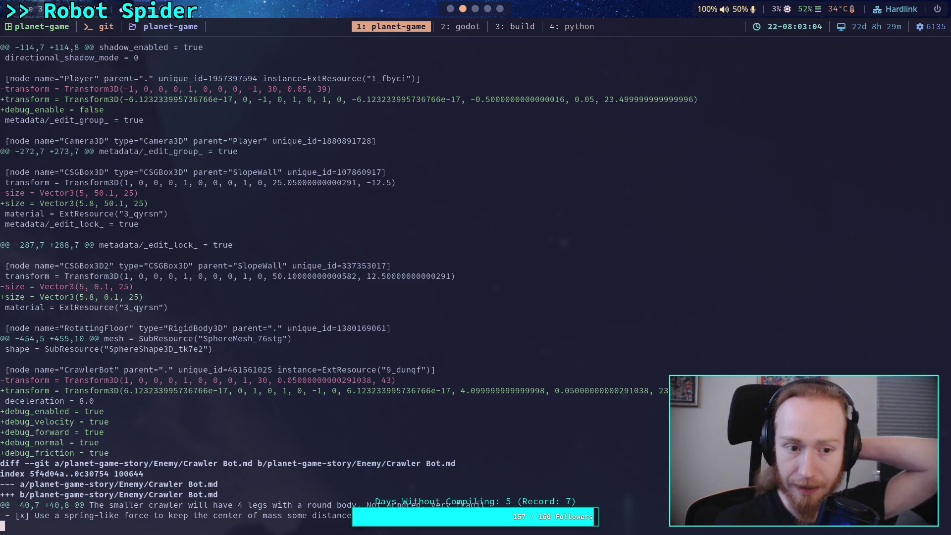
key("Page_Up")
key("Page_Down")
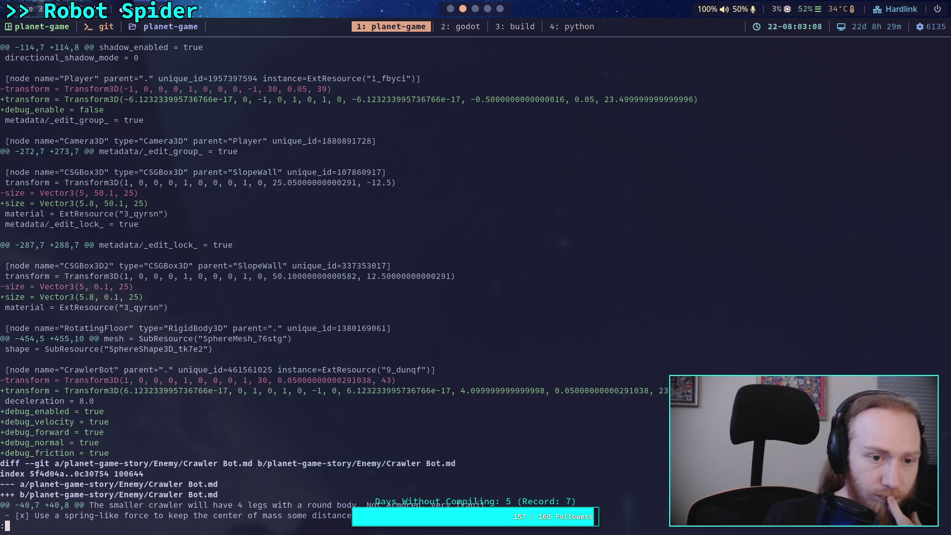
key("Page_Down")
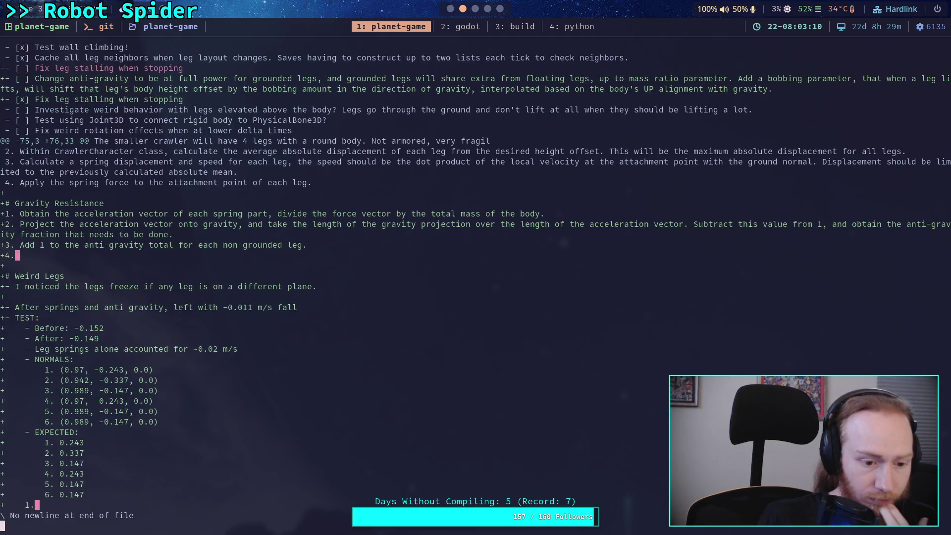
key("Page_Up")
key("Page_Up")
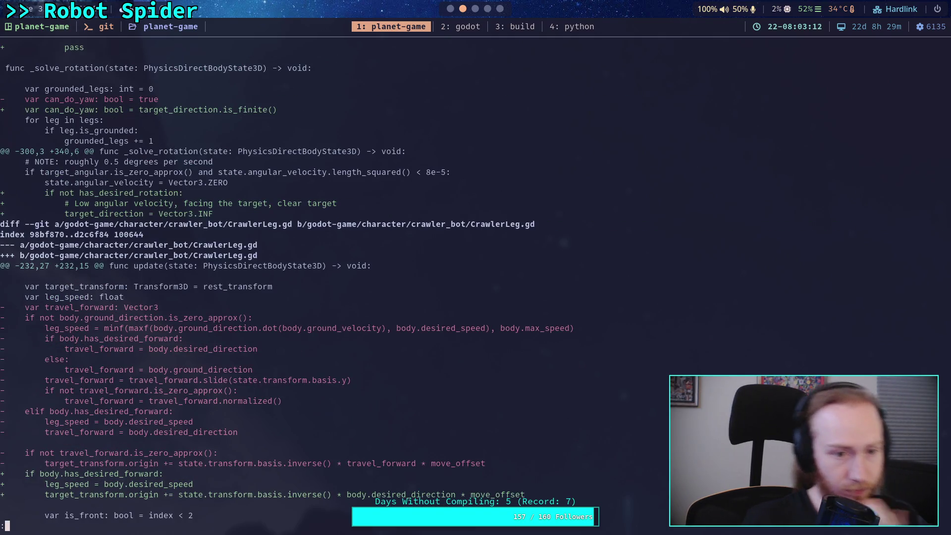
Recheck status and start a commit, beginning the message "Add freecam (noclip) to".
type("qgit status")
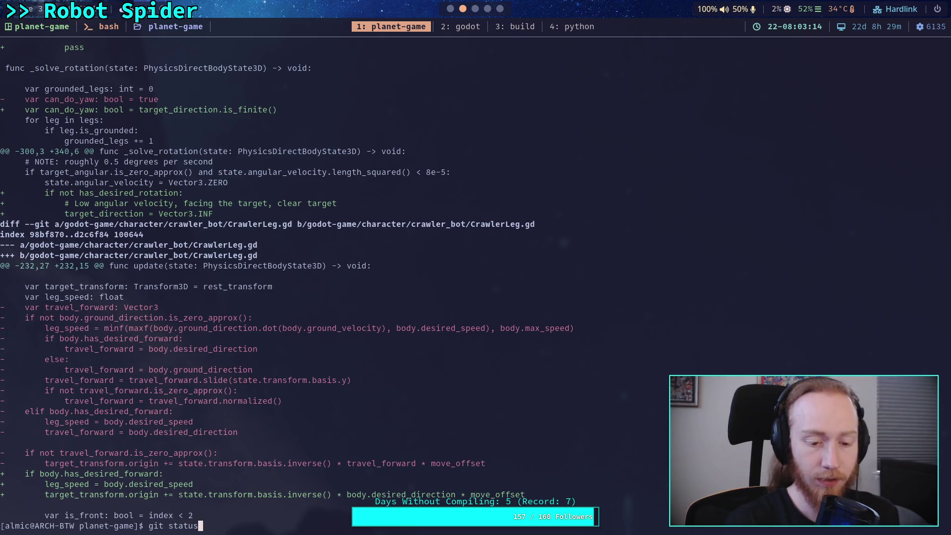
key("Return")
type("git commit")
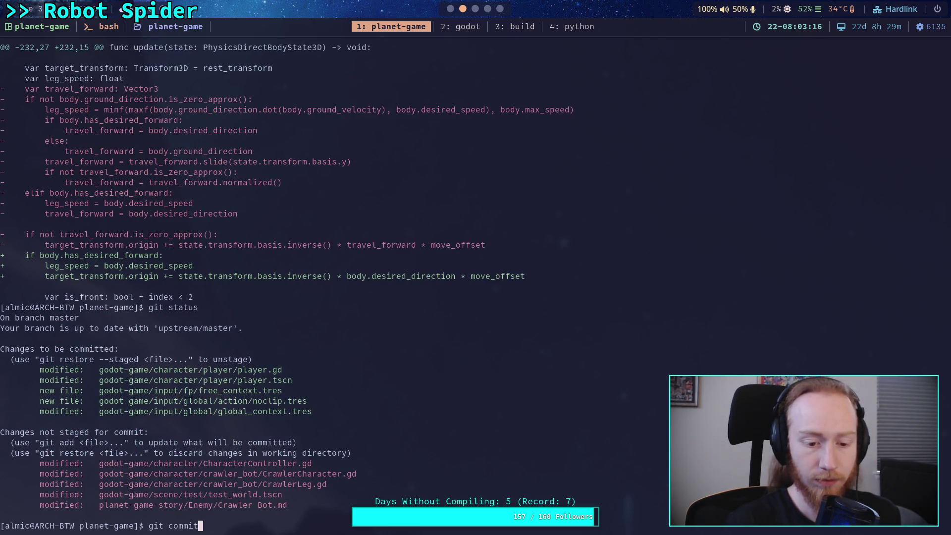
key("Return")
type("Add ")
type("fro")
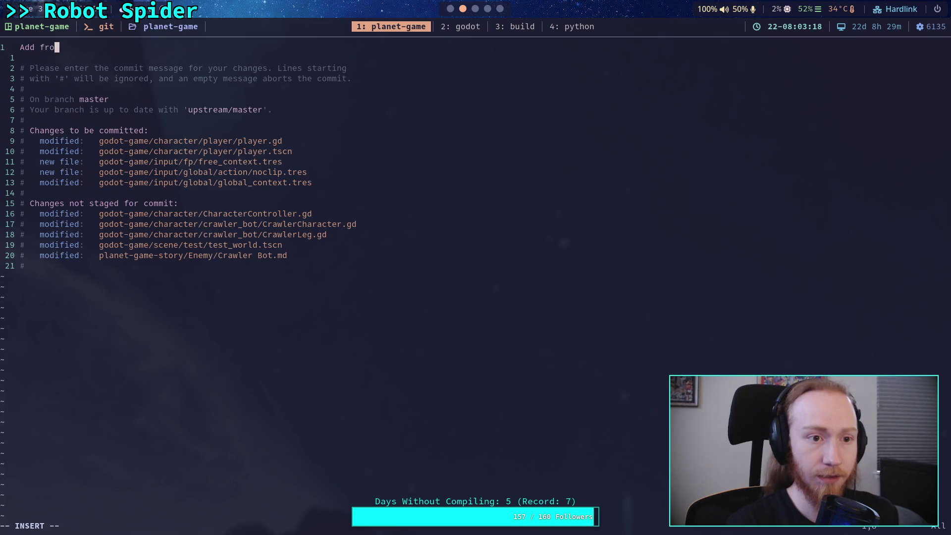
key("BackSpace")
type("eecam (")
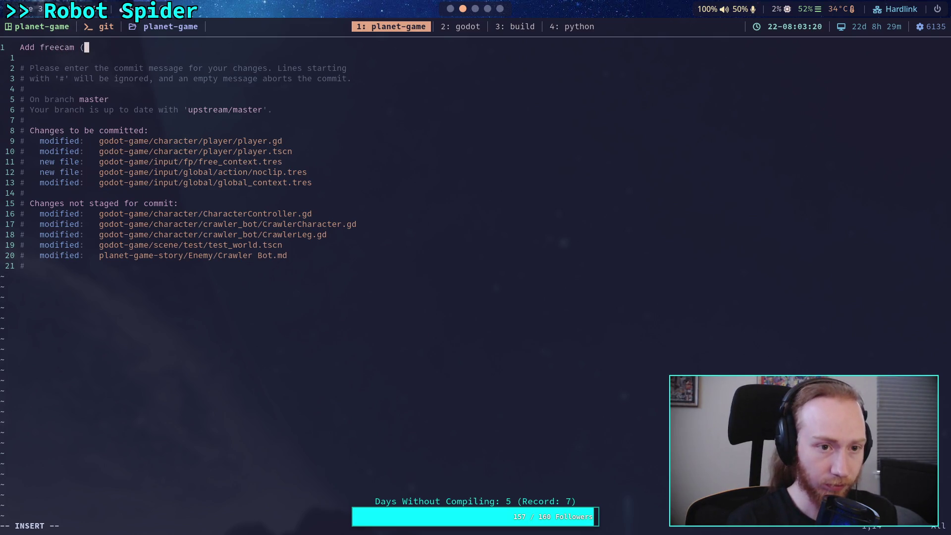
type("noclip) to")
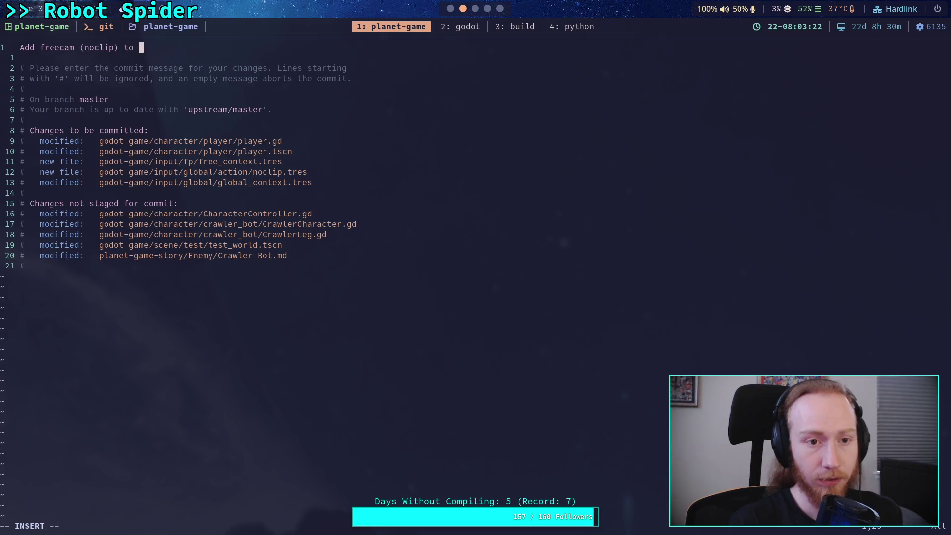
Title the commit "Add freecam (noclip) for debugging", add bullet "- Can now enable flying and disable collision", enter :wq.
key("BackSpace")
key("BackSpace")
key("BackSpace")
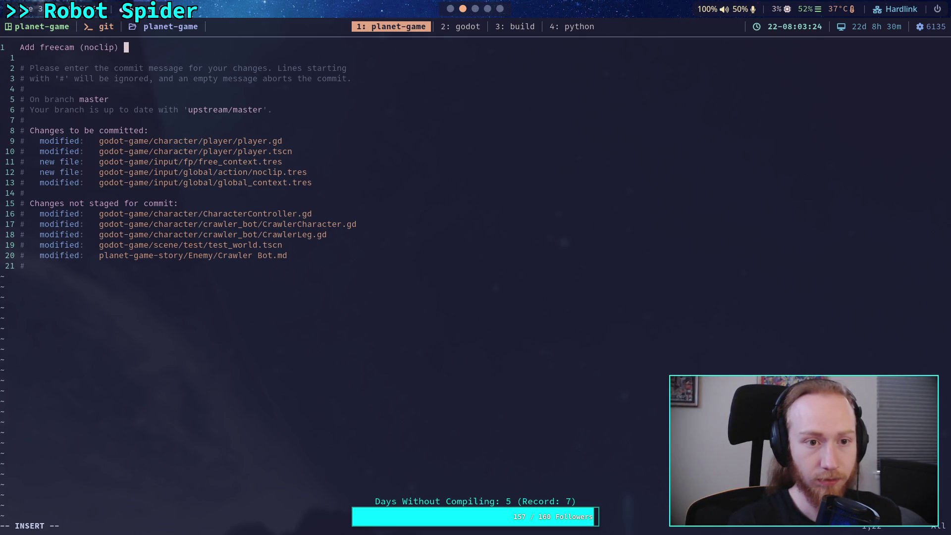
type("for debugging")
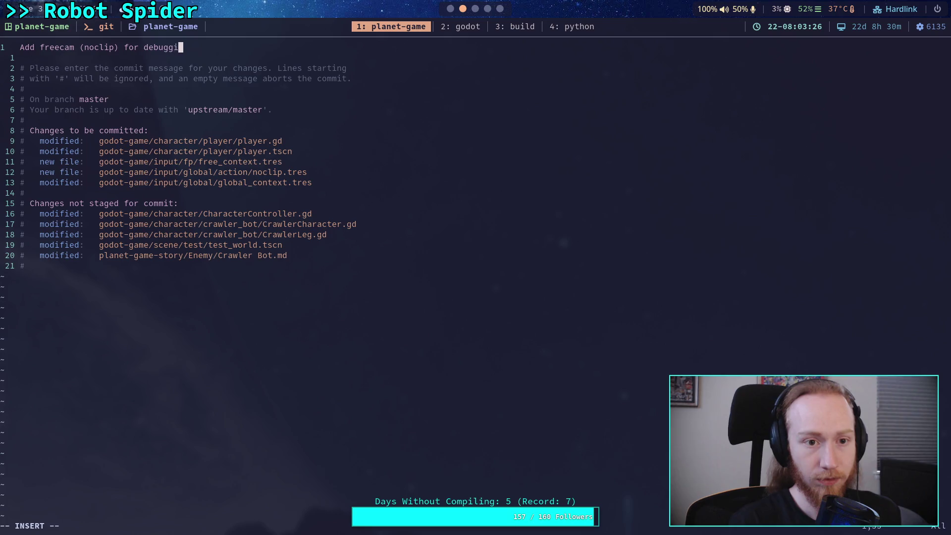
key("Return")
key("Return")
type("-")
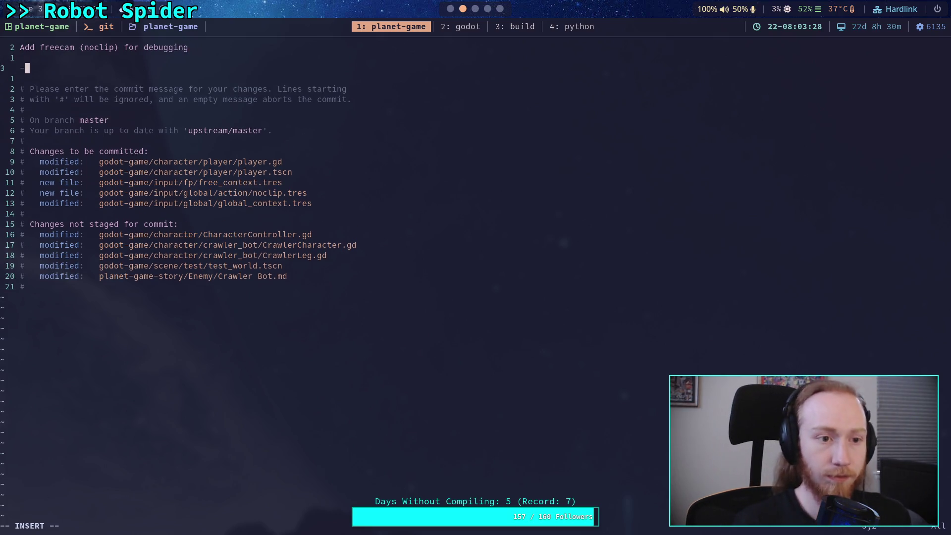
type(" Can now ")
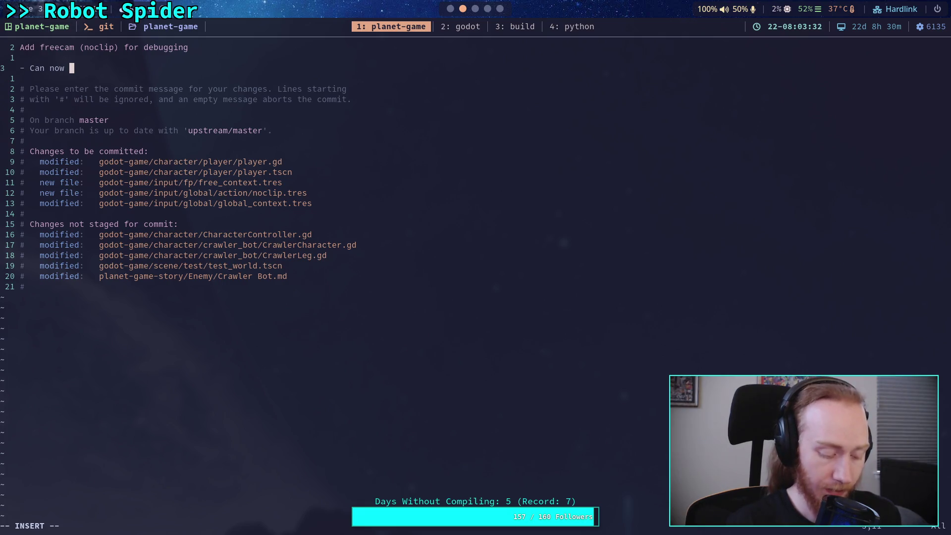
type("e")
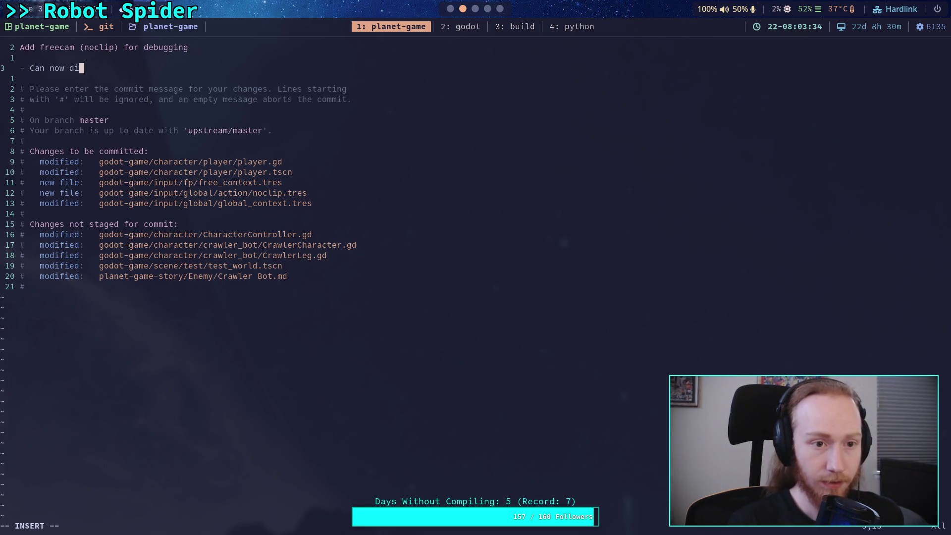
type("nable fl")
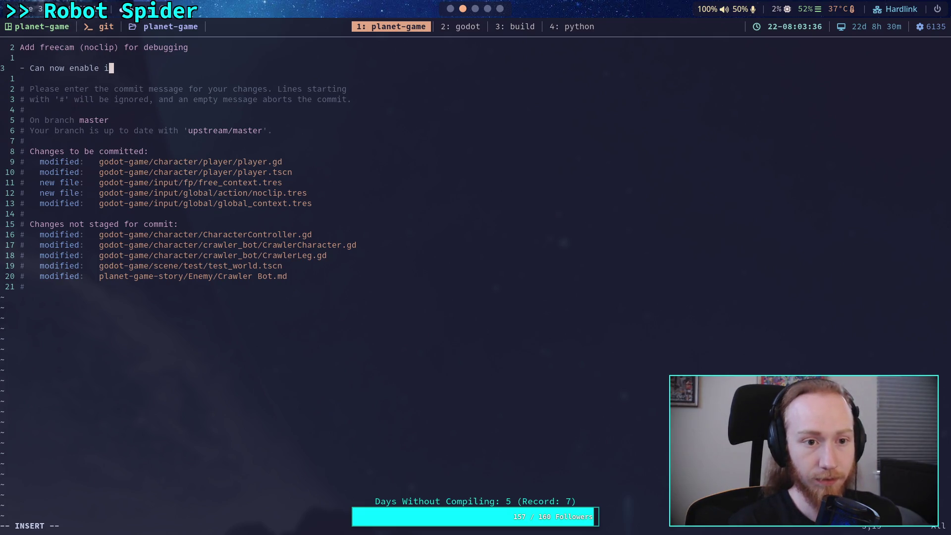
type("ying and ")
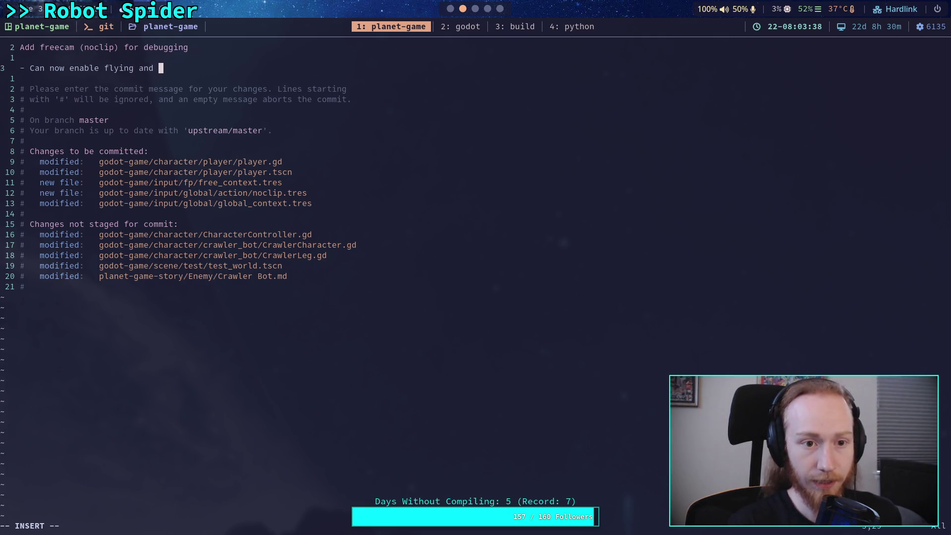
type("disable colle")
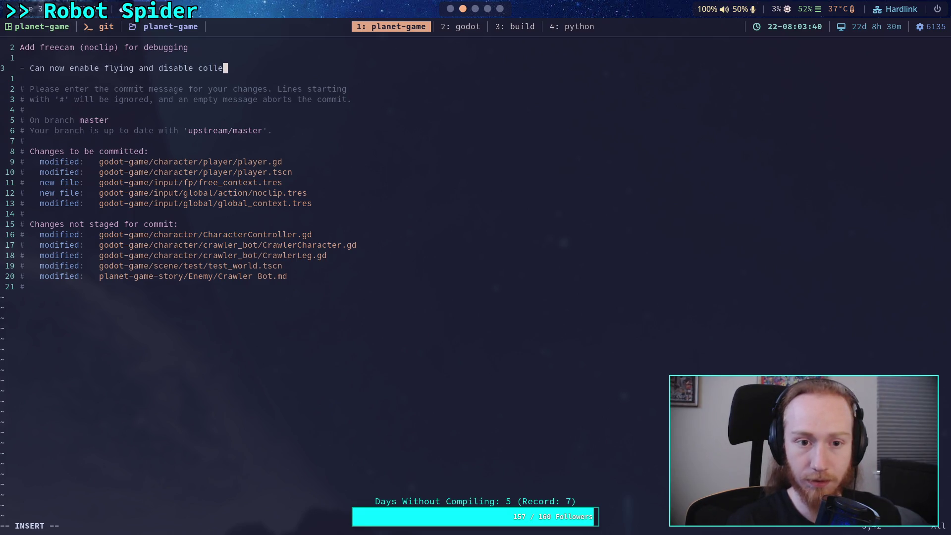
key("BackSpace")
type("ision")
key("Escape")
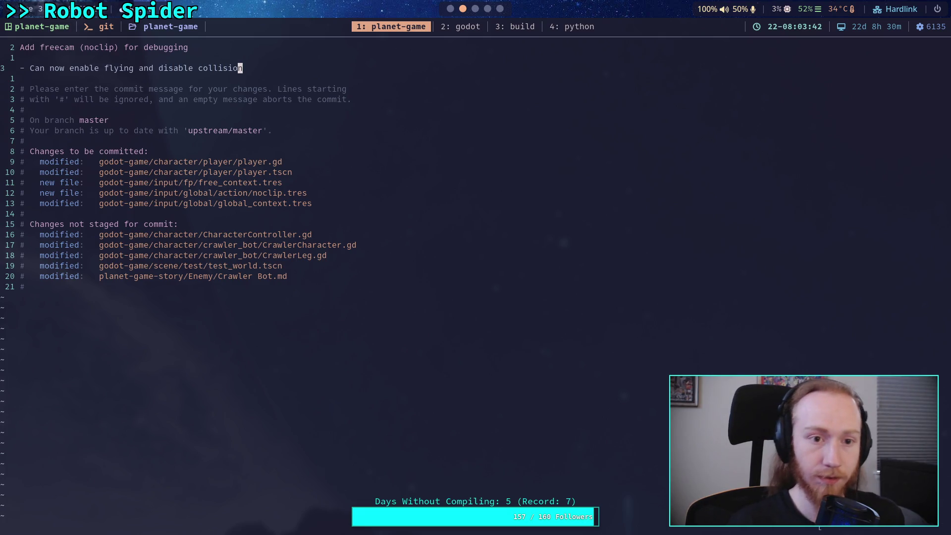
type(":wq")
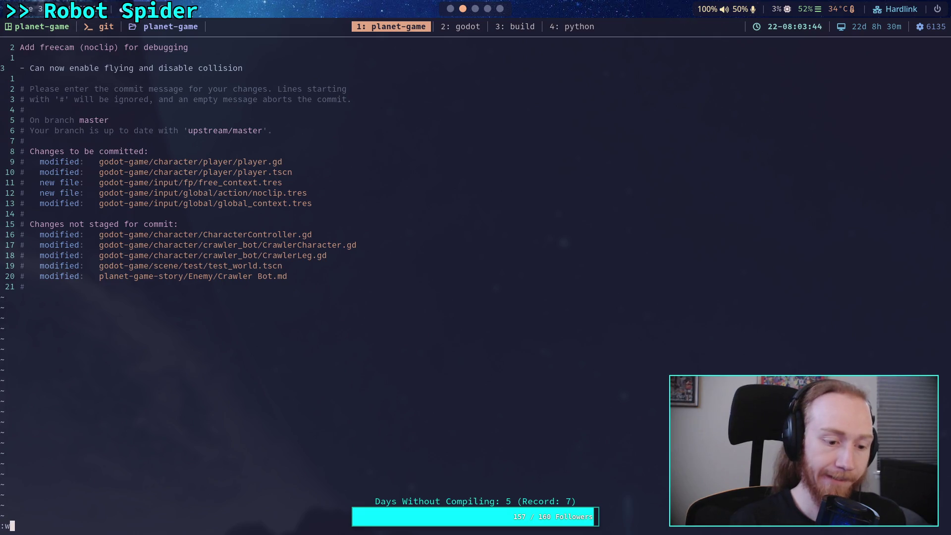
Save the message to create commit 59c0d0d and push it to upstream master.
key("Return")
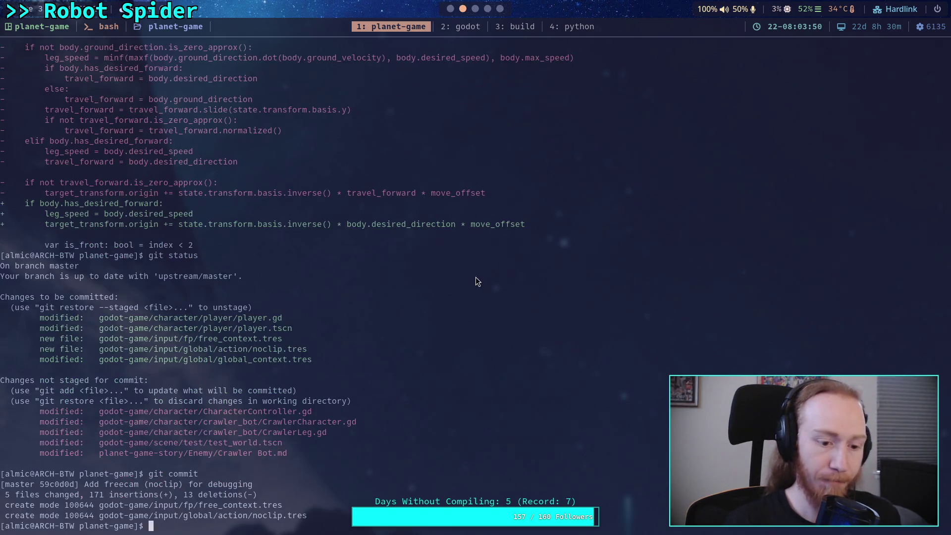
type("git push")
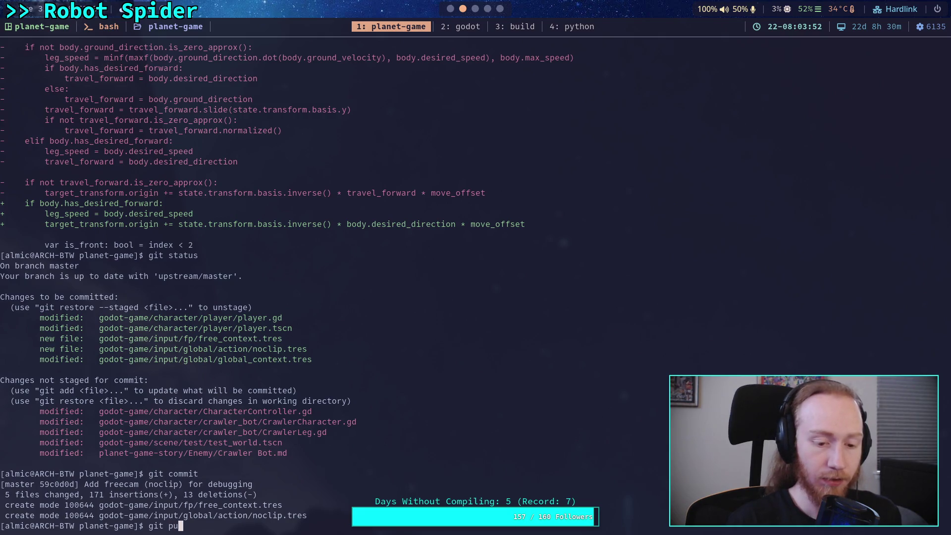
key("Return")
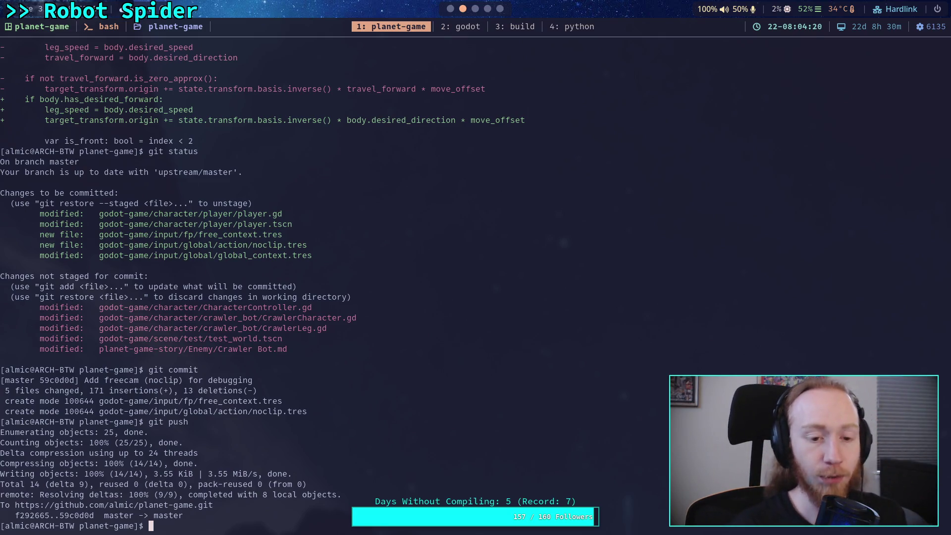
type("git ")
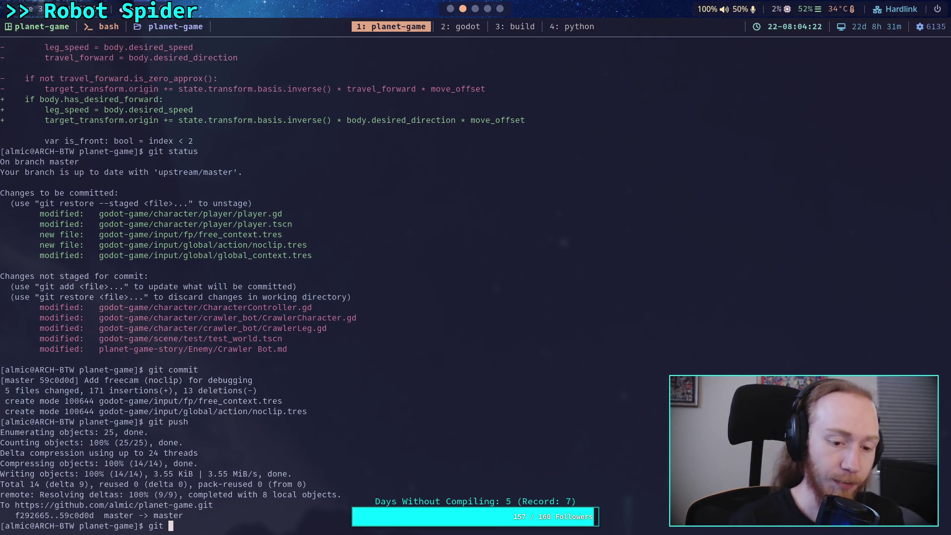
type("dif")
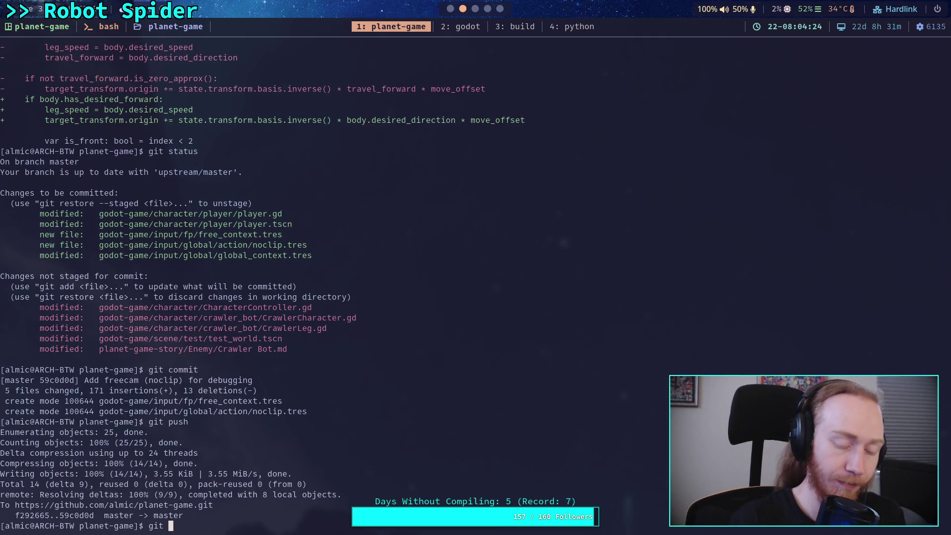
type("f")
Step through CrawlerCharacter.gd's leg, spring, anti-gravity and rotation changes into the CrawlerLeg.gd diff.
key("Return")
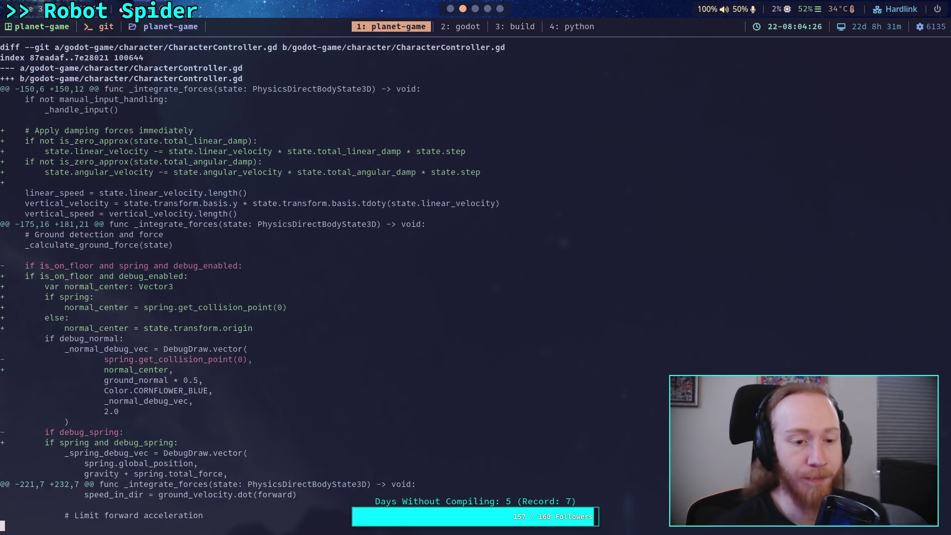
key("Down")
key("Down")
key("Down")
key("Down")
key("Down")
key("Down")
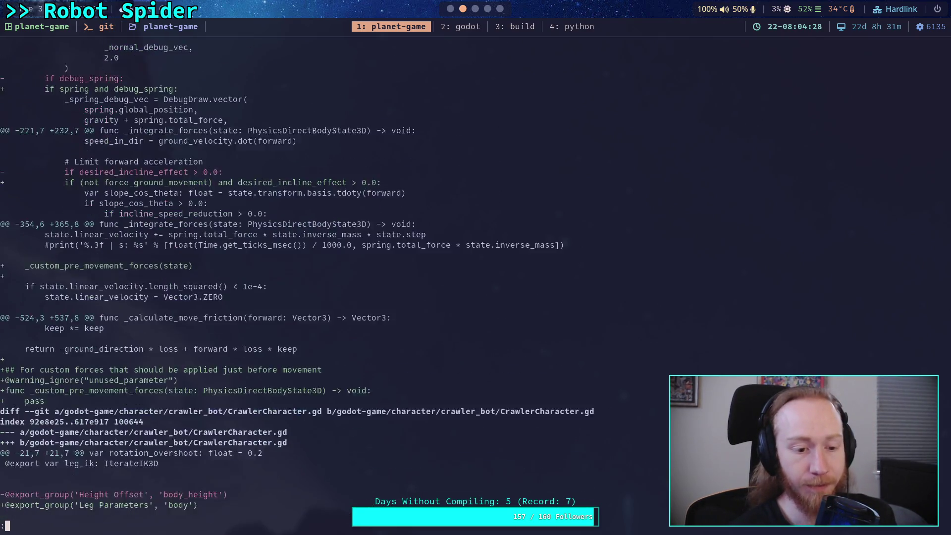
key("Down")
key("Down")
key("Down")
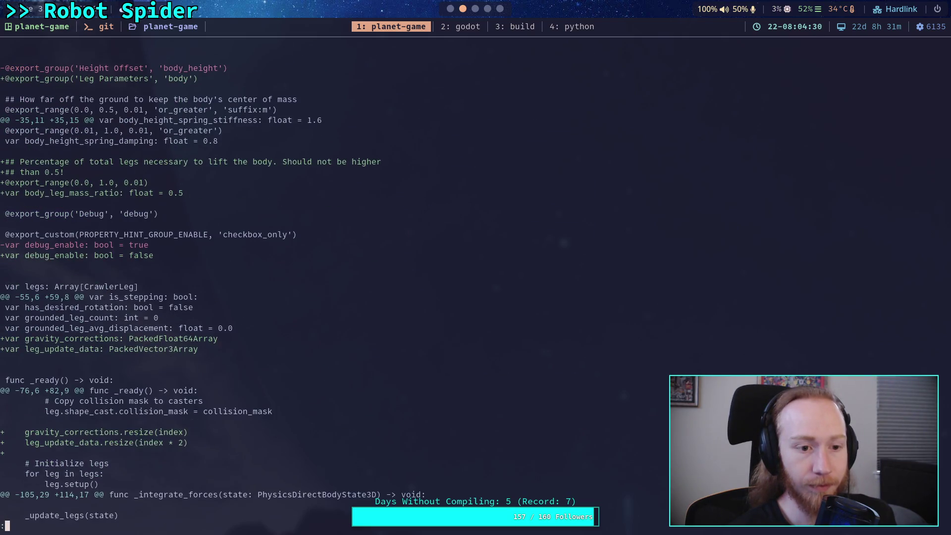
key("Down")
key("Down")
key("Down")
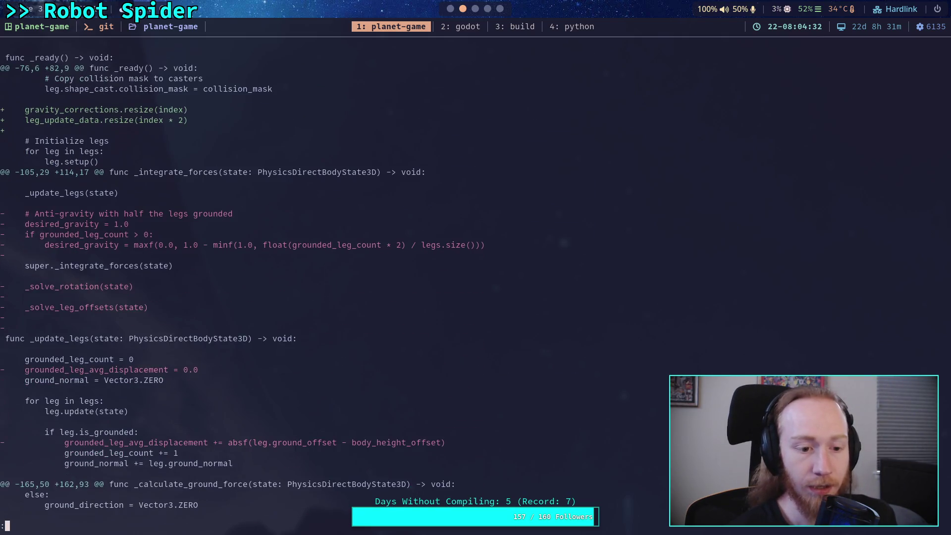
key("Down")
key("Down")
key("Down")
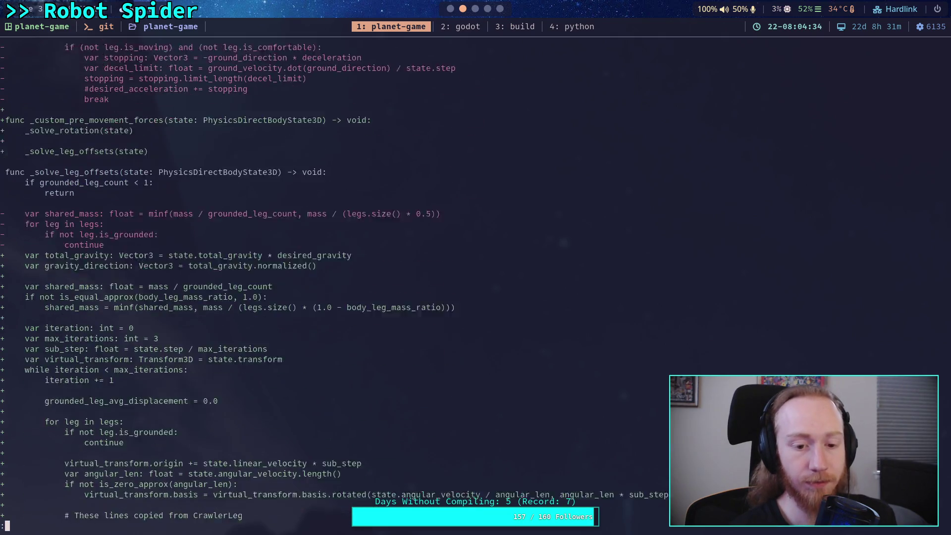
key("Down")
key("Down")
key("Down")
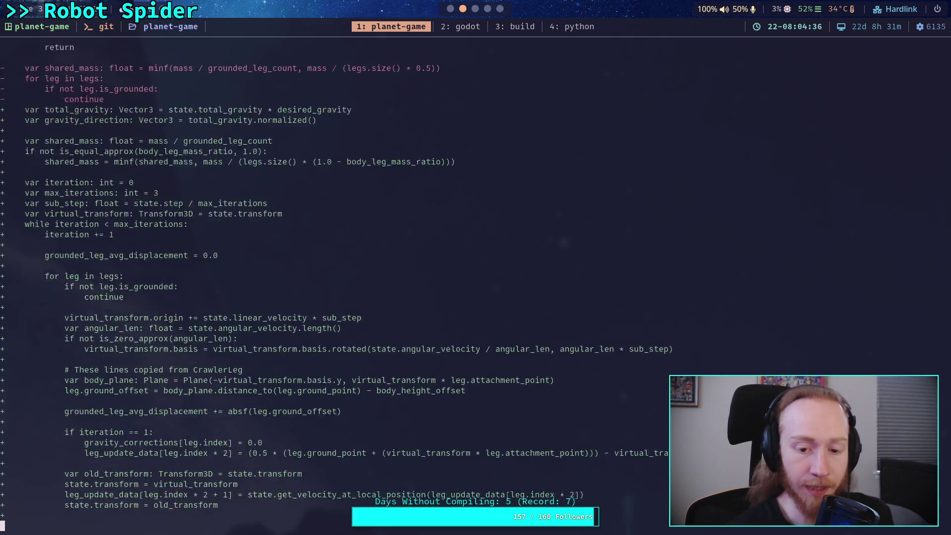
key("Down")
key("Down")
key("Down")
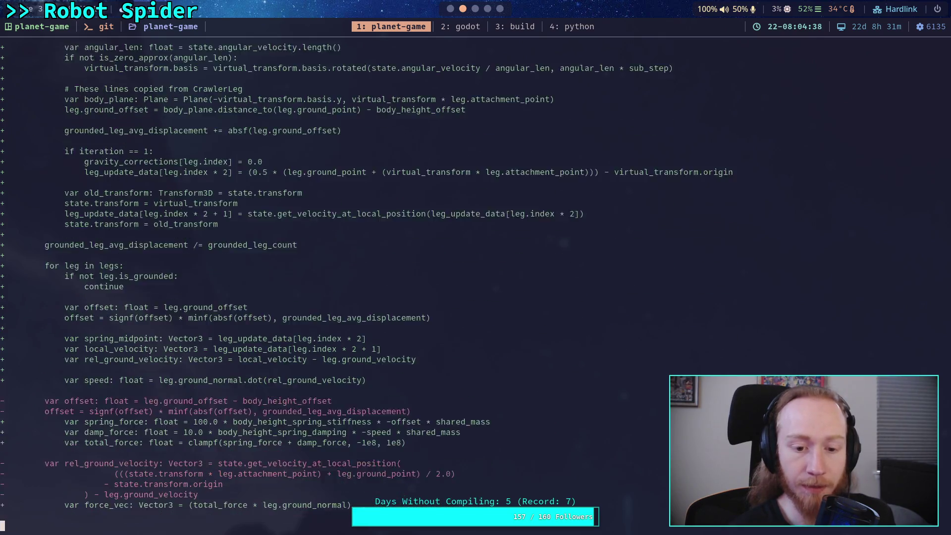
key("Down")
key("Down")
key("Down")
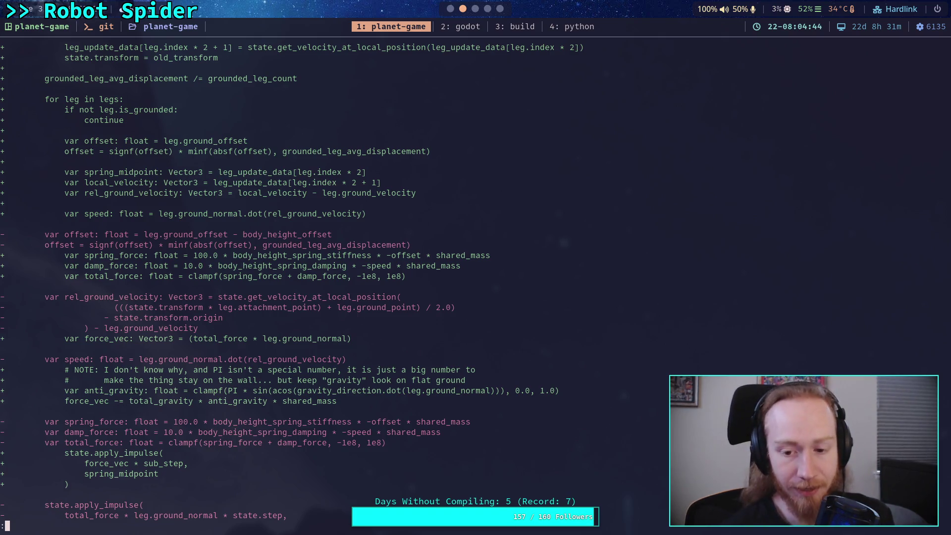
key("Down")
key("Down")
key("Down")
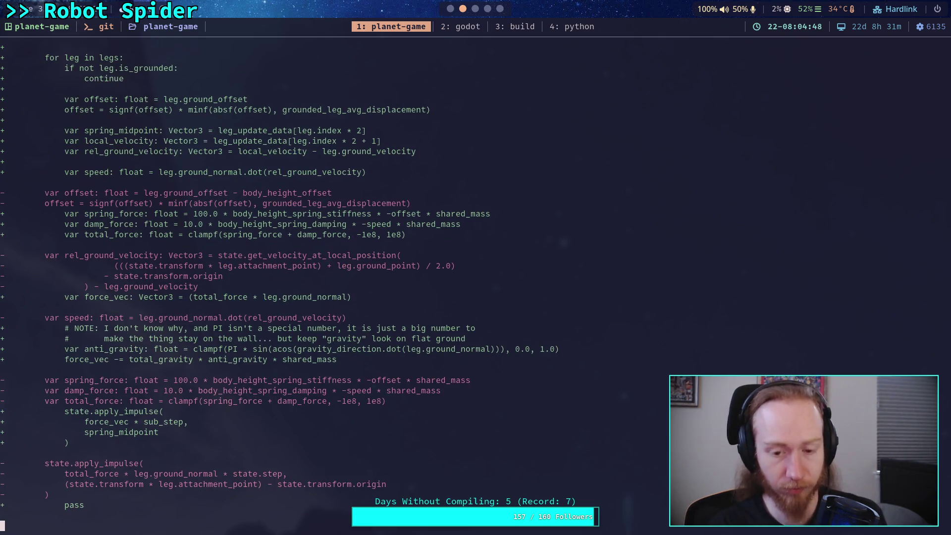
key("Down")
key("Down")
key("Down")
key("Down")
key("Down")
key("Down")
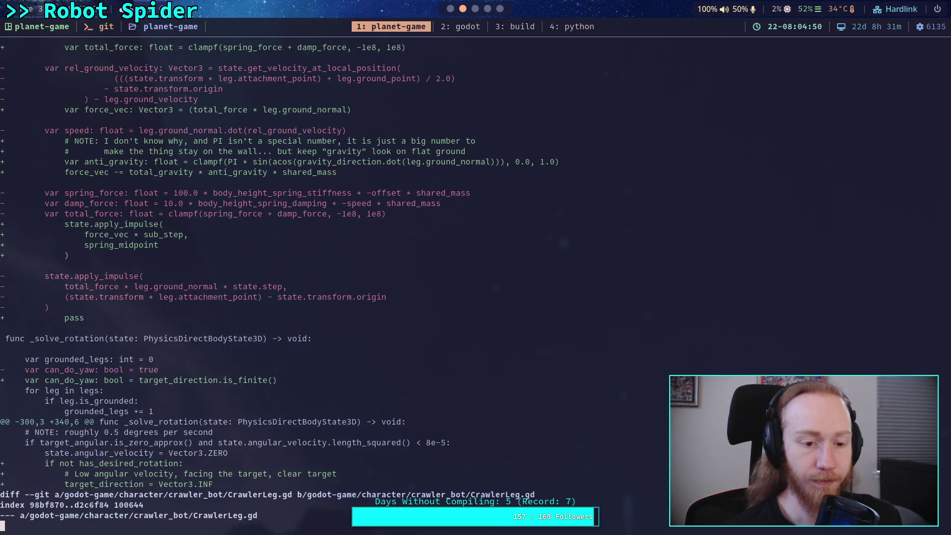
key("Down")
key("Down")
key("Down")
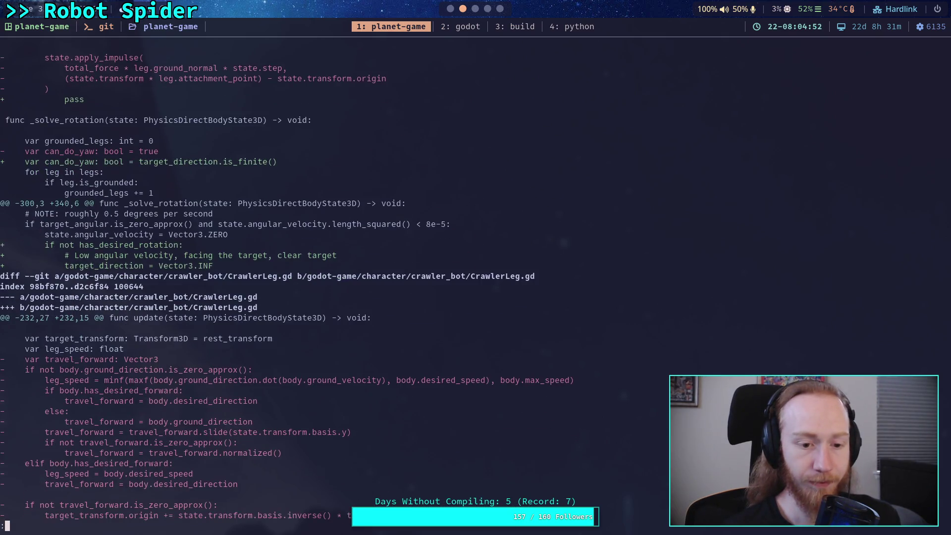
Check git status and stage all remaining changes with git add.
type("qgit status")
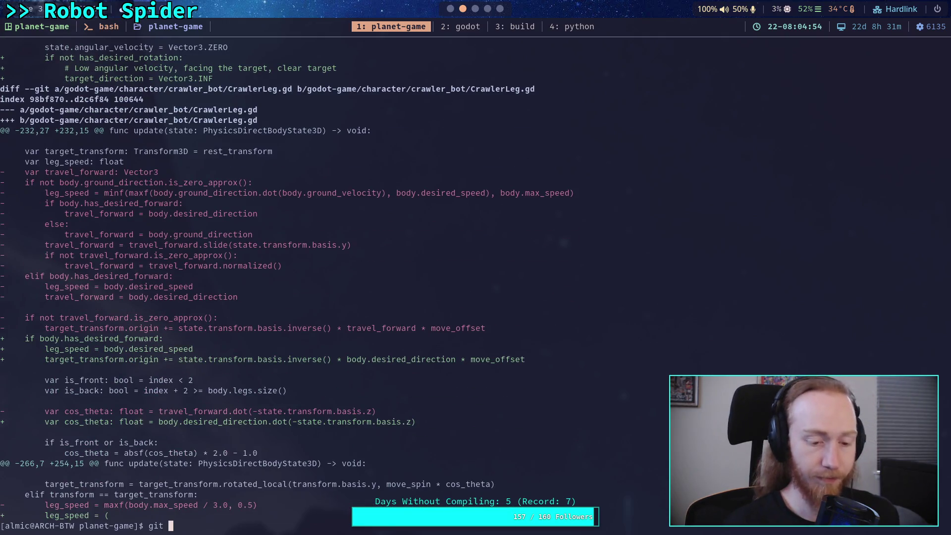
key("Return")
type("git add i")
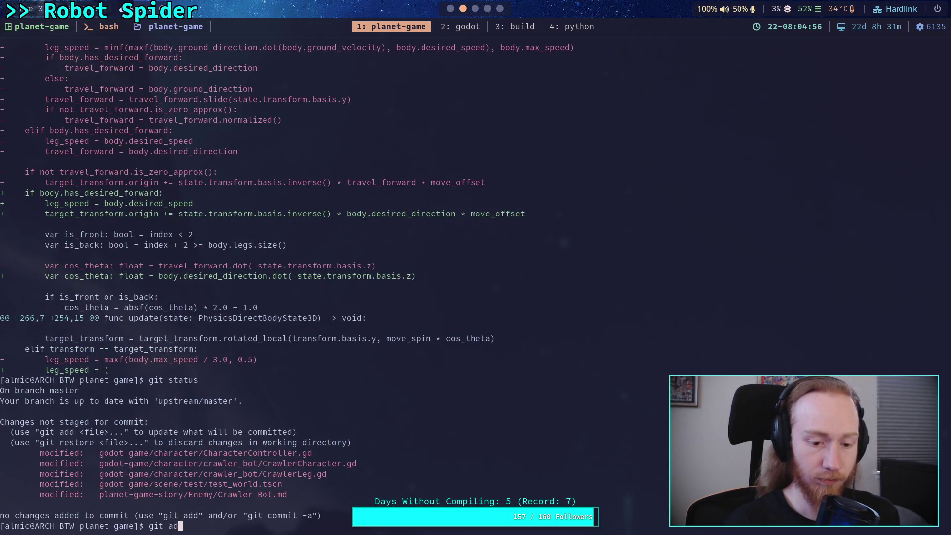
key("Return")
Review the staged diff of planet-game-story/, then bring up the Crawler Bot note in Obsidian.
type("git ")
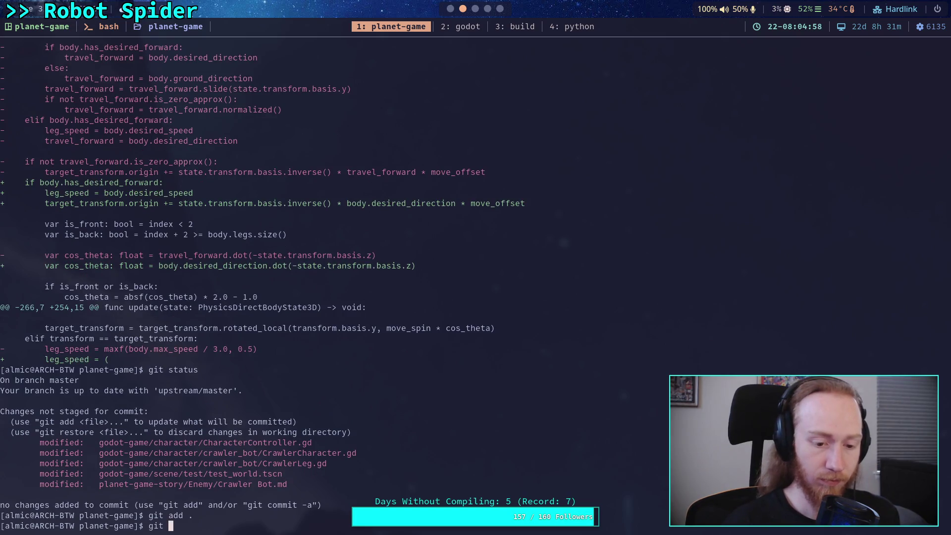
type("diff --sta")
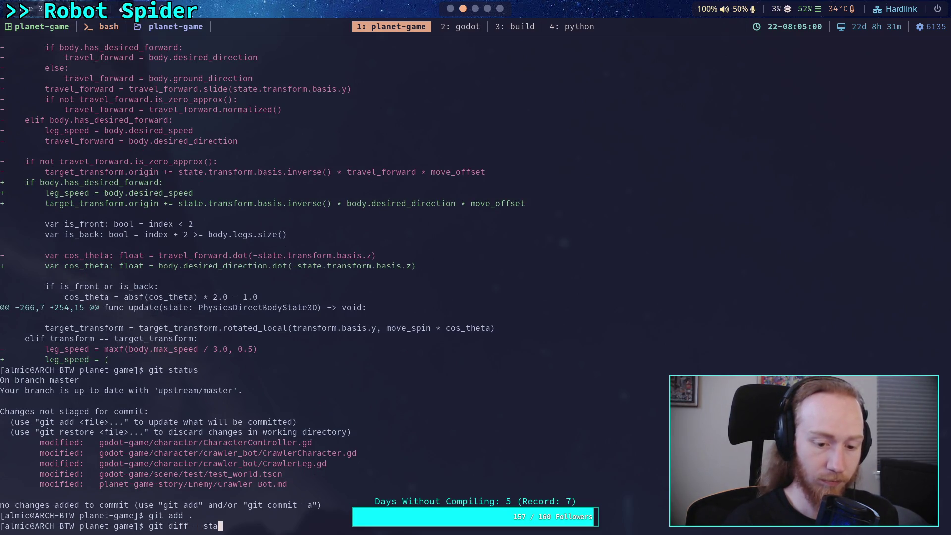
type("ged planet-game-story/")
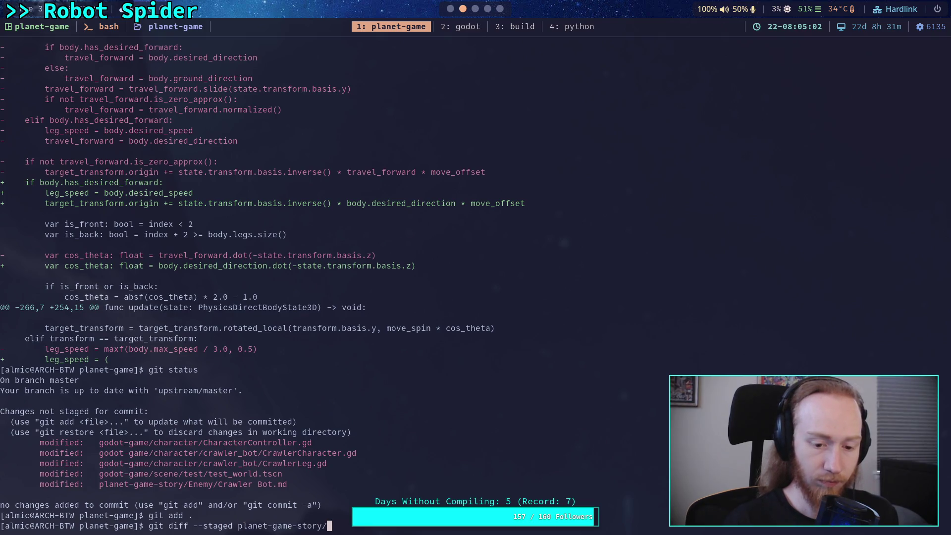
key("Return")
scroll(476, 281, "down", 2)
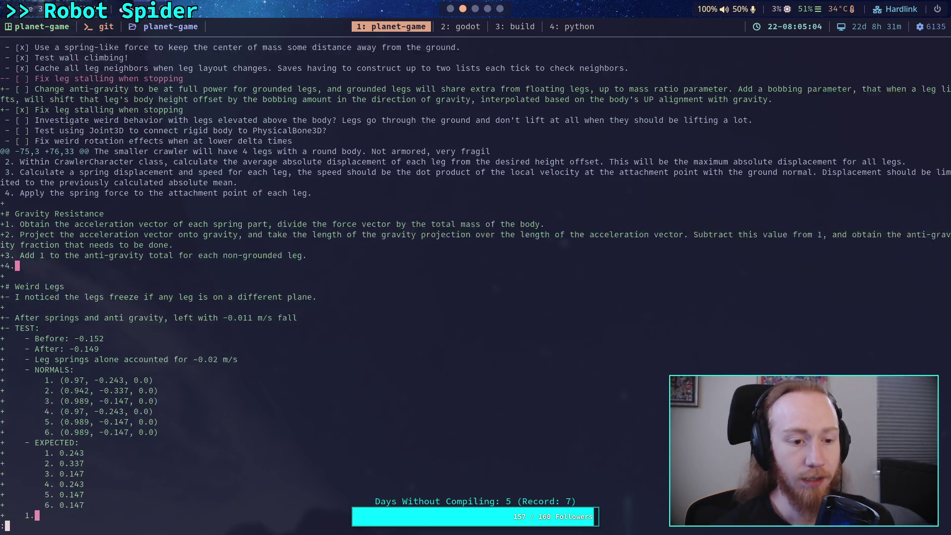
scroll(475, 281, "down", 1)
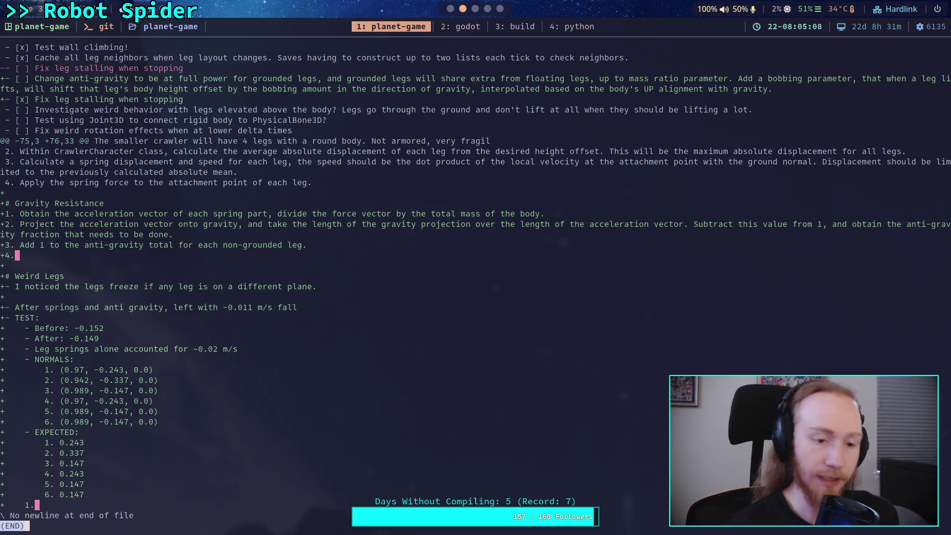
key("super+2")
key("super+3")
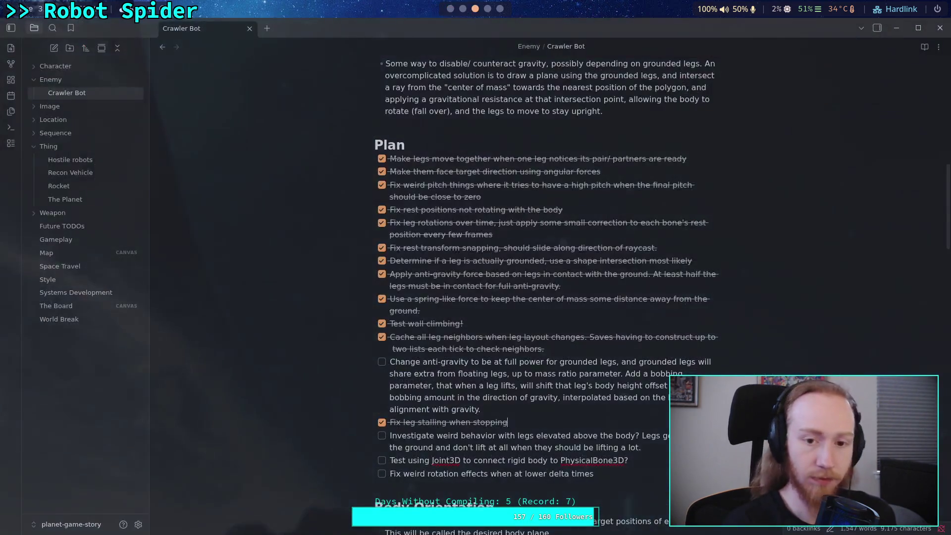
Delete the test notes under Weird Legs in the Crawler Bot note.
scroll(498, 282, "down", 20)
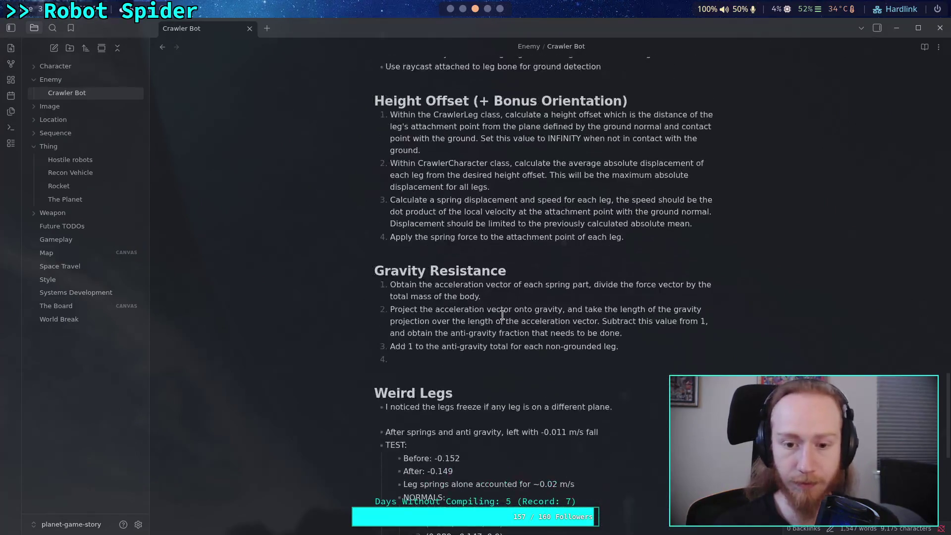
mouse_move(499, 411)
left_mouse_down()
mouse_move(334, 237)
mouse_move(328, 190)
left_mouse_up()
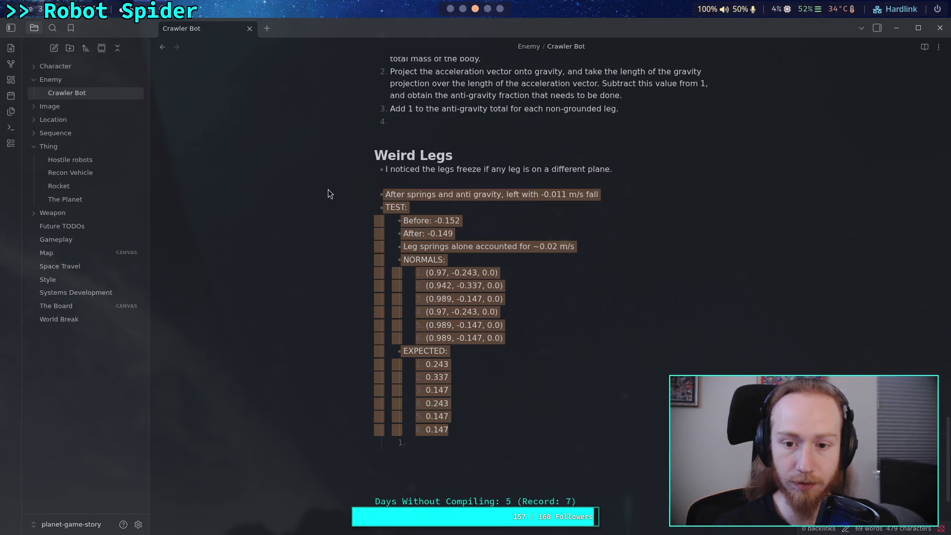
key("BackSpace")
key("BackSpace")
key("BackSpace")
key("BackSpace")
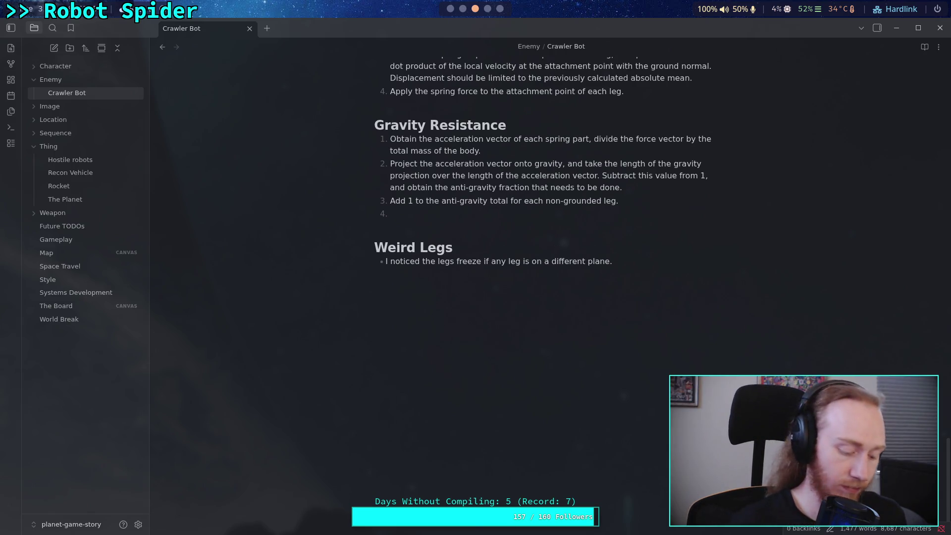
Restage the edited notes and rerun the staged diff of planet-game-story/.
key("super+2")
key("q")
key("Up")
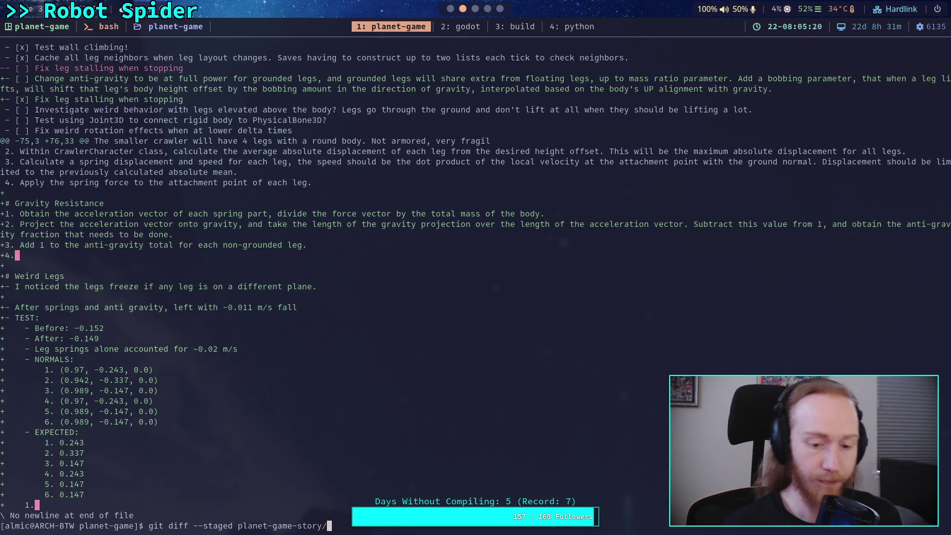
key("Up")
key("Return")
key("Up")
key("Up")
key("Return")
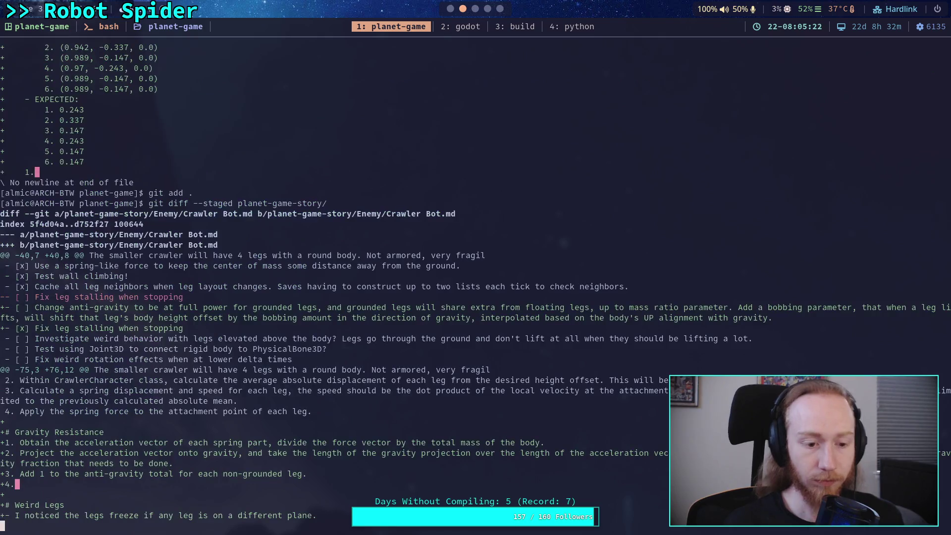
Strip the list numbering from the empty item 4 in the Crawler Bot note.
key("super+3")
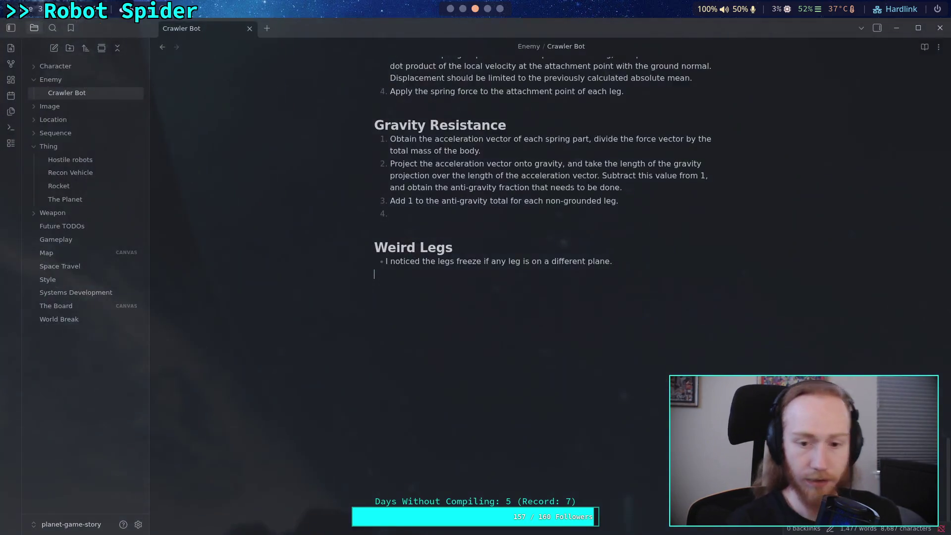
key("BackSpace")
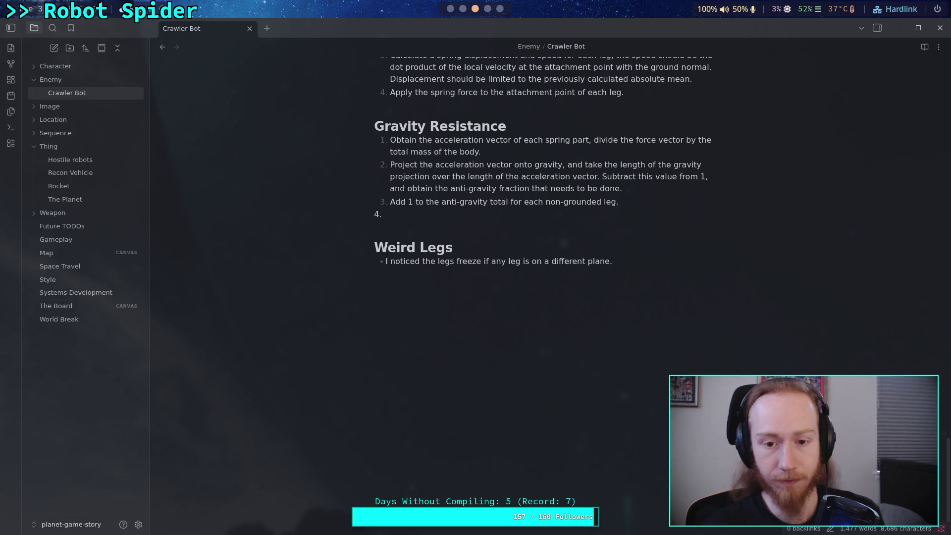
key("super+2")
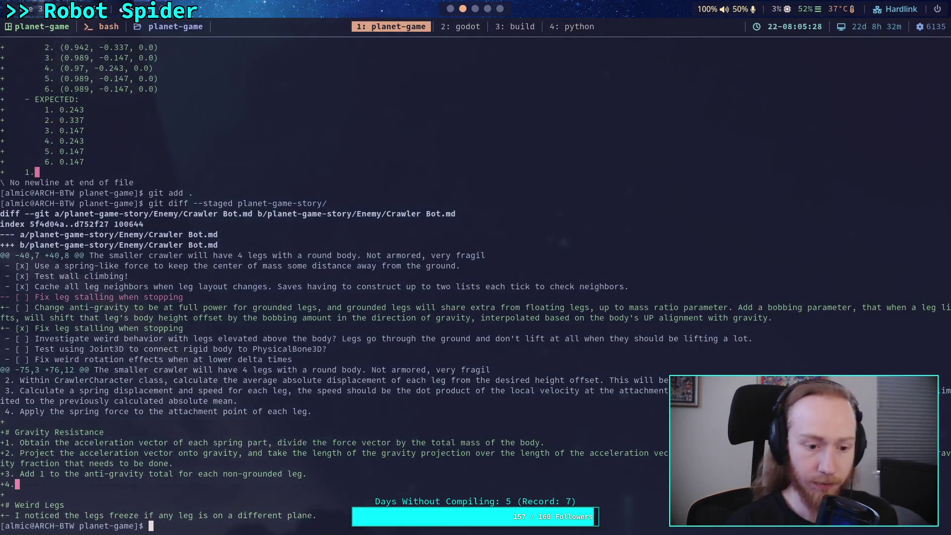
key("super+1")
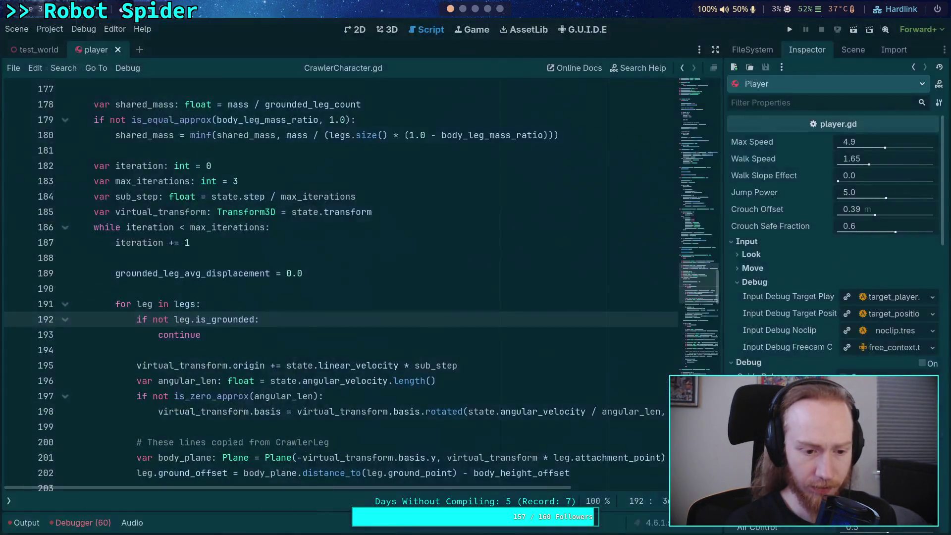
key("super+2")
key("super+3")
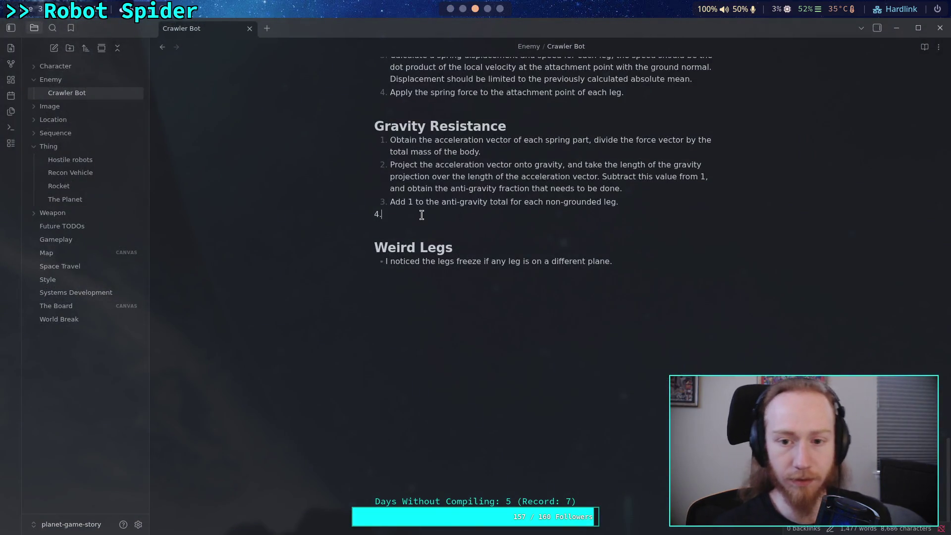
Delete the Gravity Resistance heading and list, then recall the staged notes diff command.
mouse_move(422, 214)
left_mouse_down()
mouse_move(349, 170)
mouse_move(328, 130)
left_mouse_up()
key("BackSpace")
key("BackSpace")
key("BackSpace")
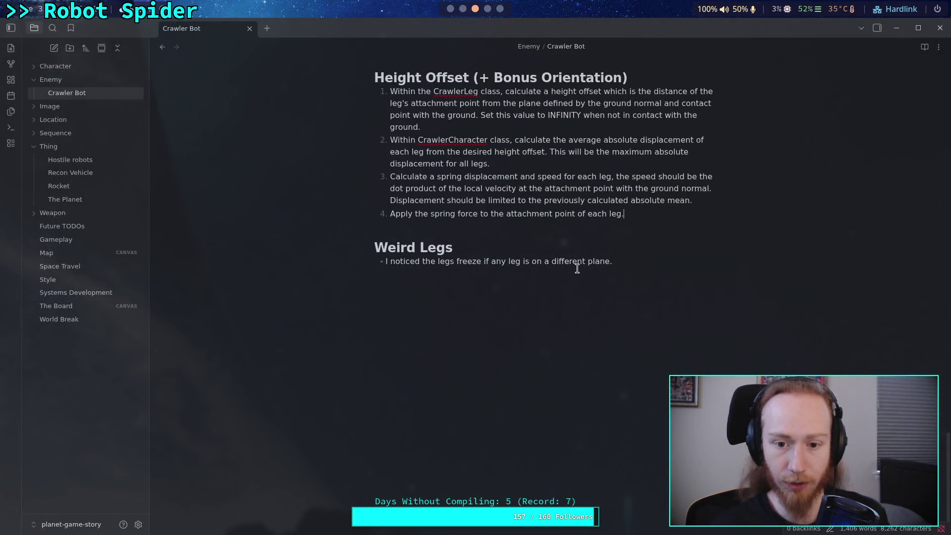
key("super+2")
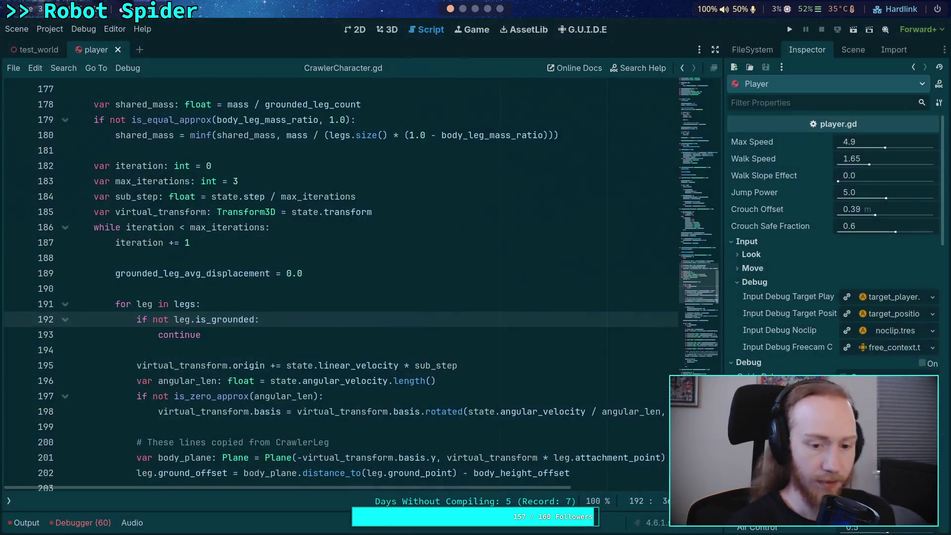
key("super+1")
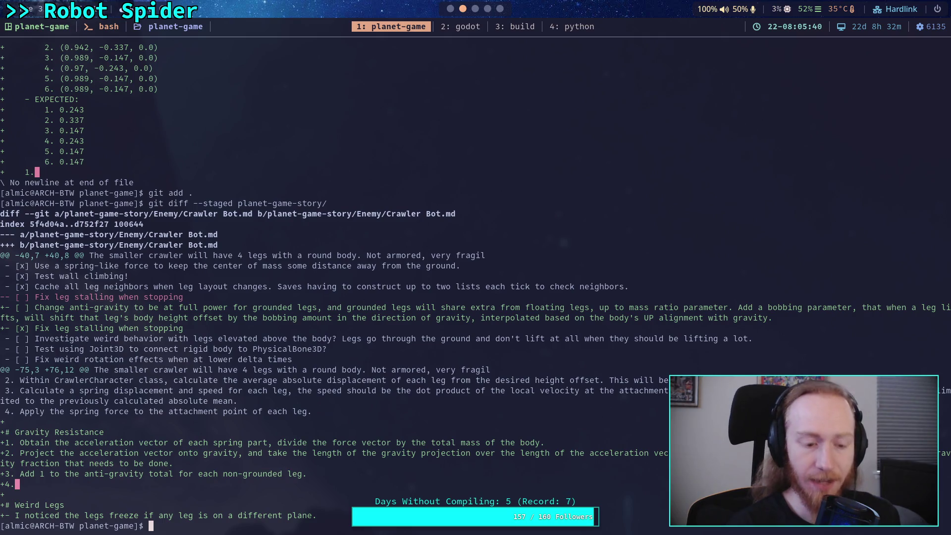
key("Up")
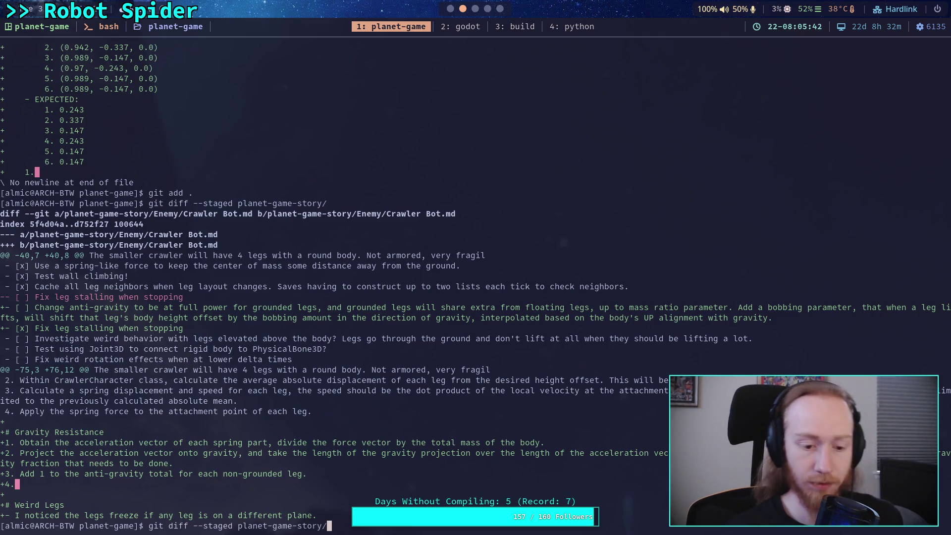
Rerun git add . and the planet-game-story/ staged diff from history, then type git status.
key("Up")
key("Return")
key("Up")
key("Up")
key("Return")
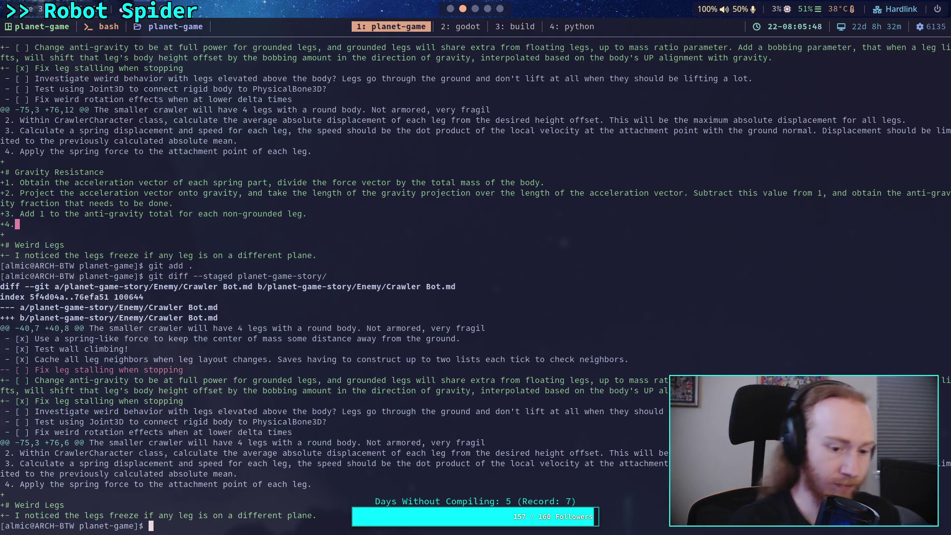
type("git status")
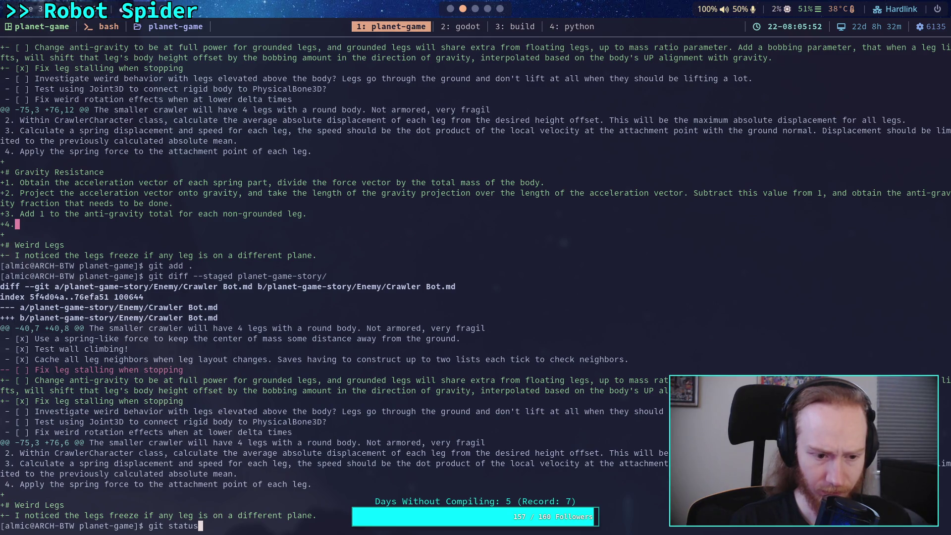
key("super+1")
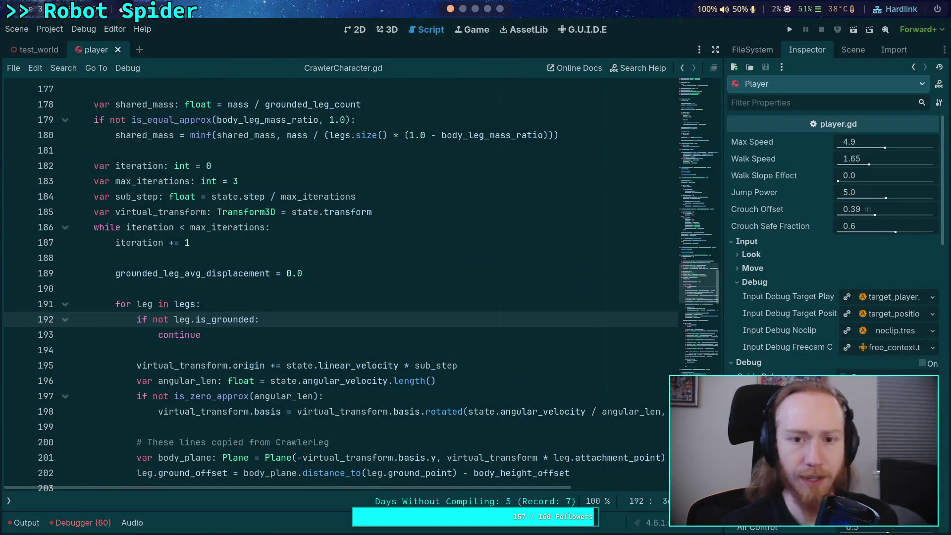
key("super+3")
Move the Change anti-gravity task below 'Fix leg stalling when stopping', removing the duplicate '- [ ]' prefix.
scroll(481, 157, "up", 15)
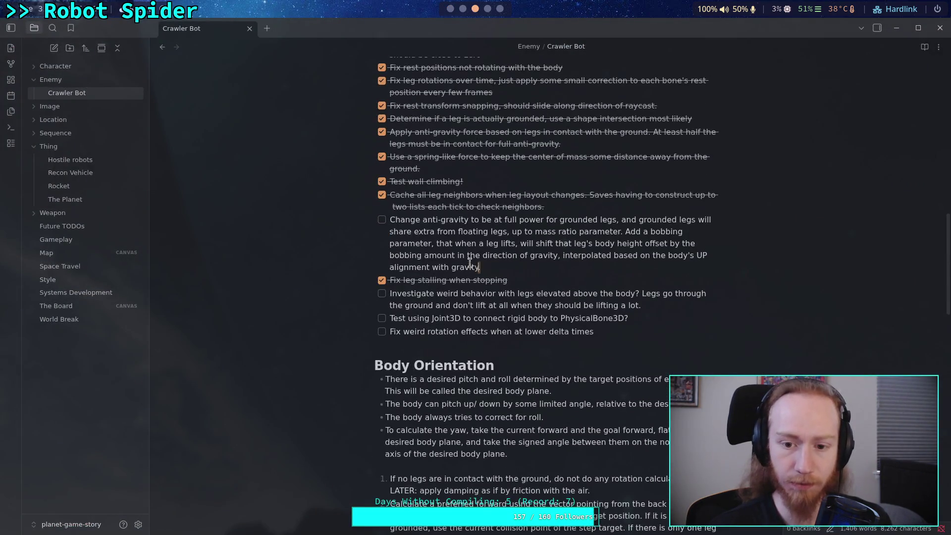
triple_click(478, 265)
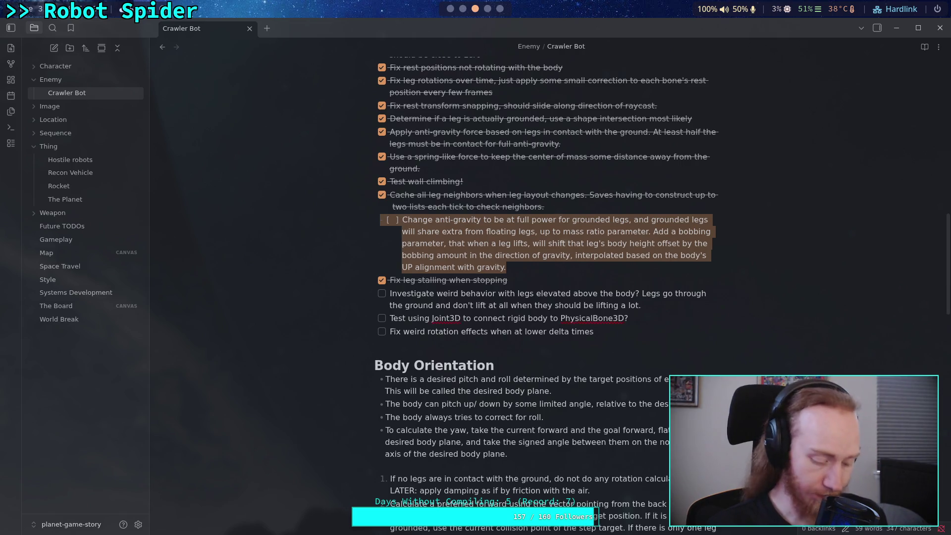
key("ctrl+k")
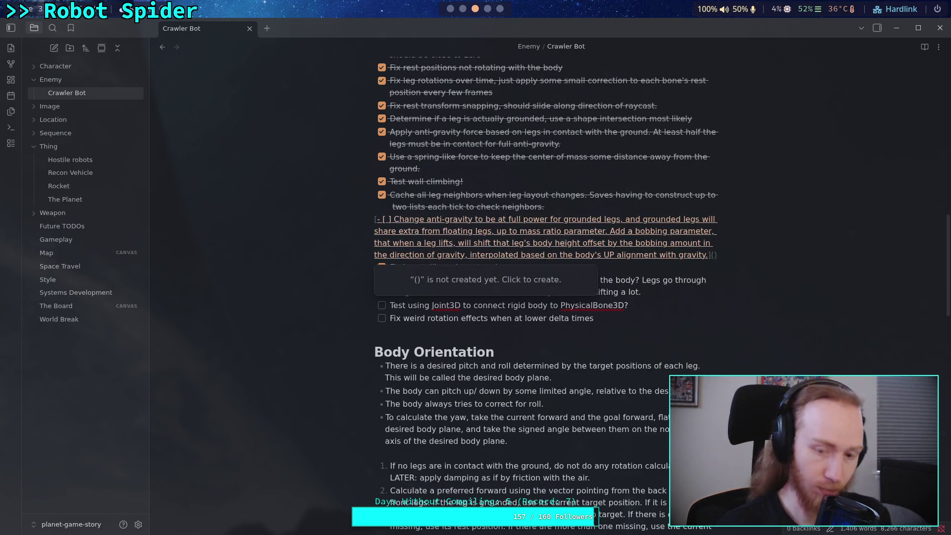
key("ctrl+z")
key("BackSpace")
key("BackSpace")
left_click(556, 221)
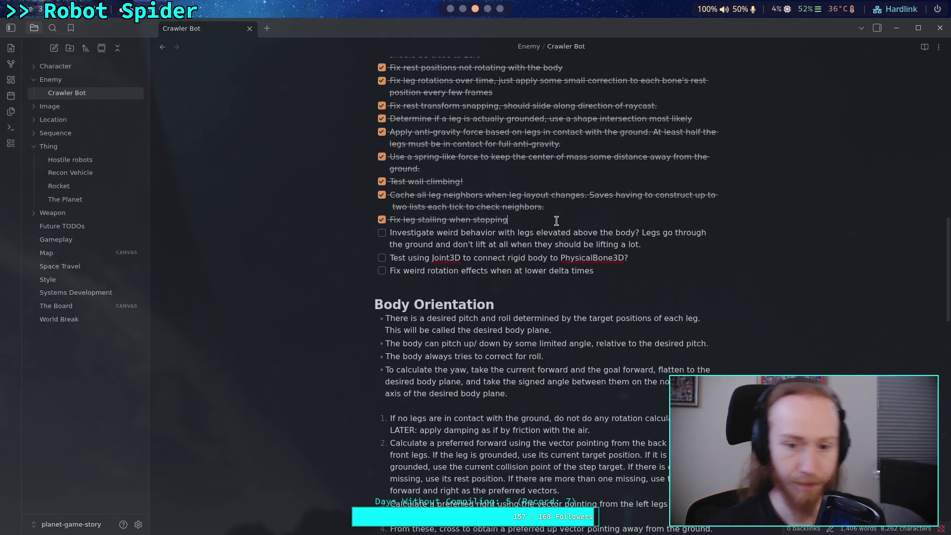
key("Return")
type("- [ ] Change anti-gravity to be at full power for grounded legs, and grounded legs will share extra from floating legs, up to mass ratio parameter. Add a bobbing parameter, that when a leg lifts, will shift that leg's body height offset by the bobbing amount in the direction of gravity, interpolated based on the body's UP alignment with gravity.")
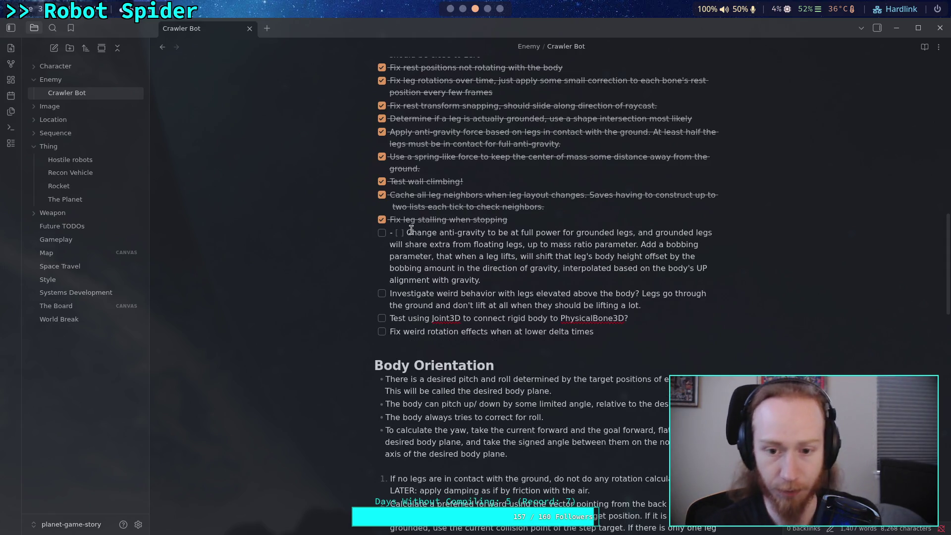
left_click_drag(406, 232, 388, 232)
key("BackSpace")
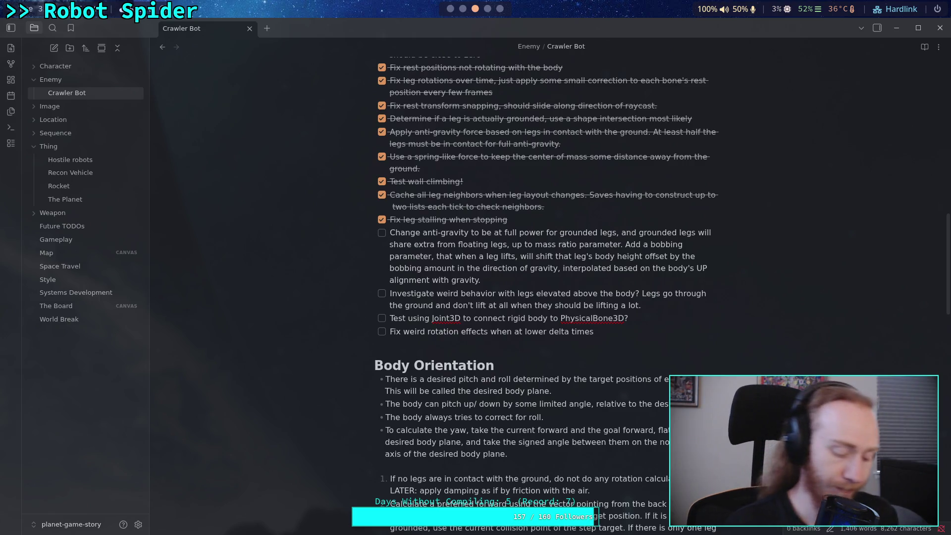
key("super+2")
key("Up")
key("Up")
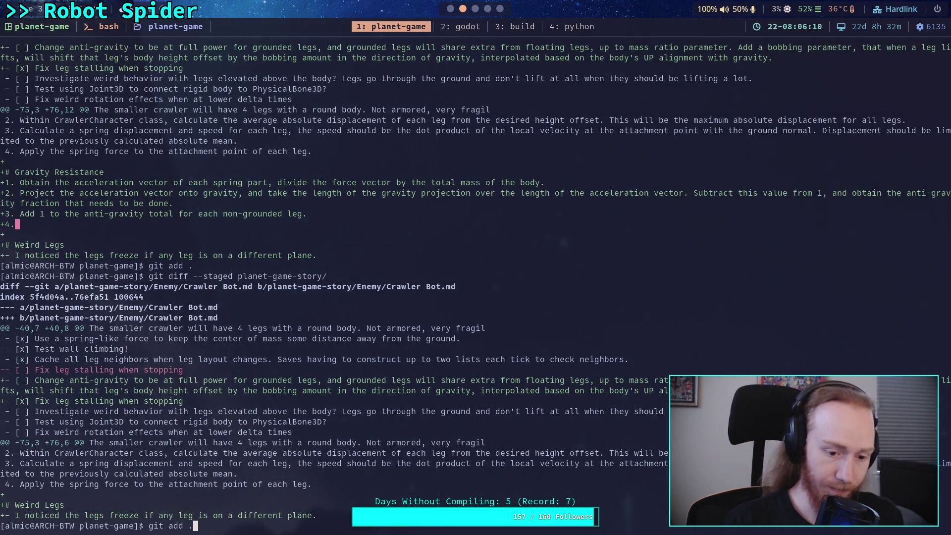
Restage all changes and show the updated staged diff of planet-game-story/.
key("Return")
key("Up")
key("Up")
key("Return")
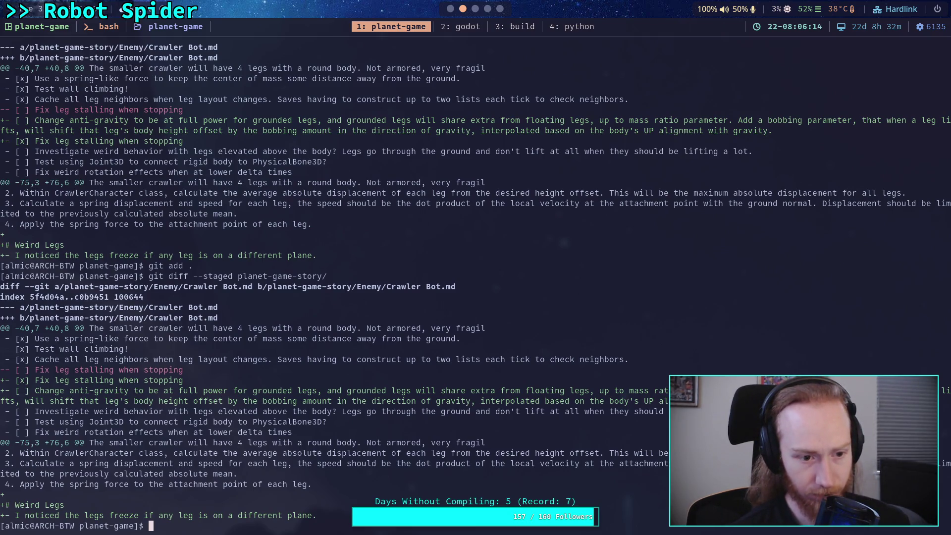
Page through the full staged diff of CharacterController.gd and CrawlerCharacter.gd.
type("git di")
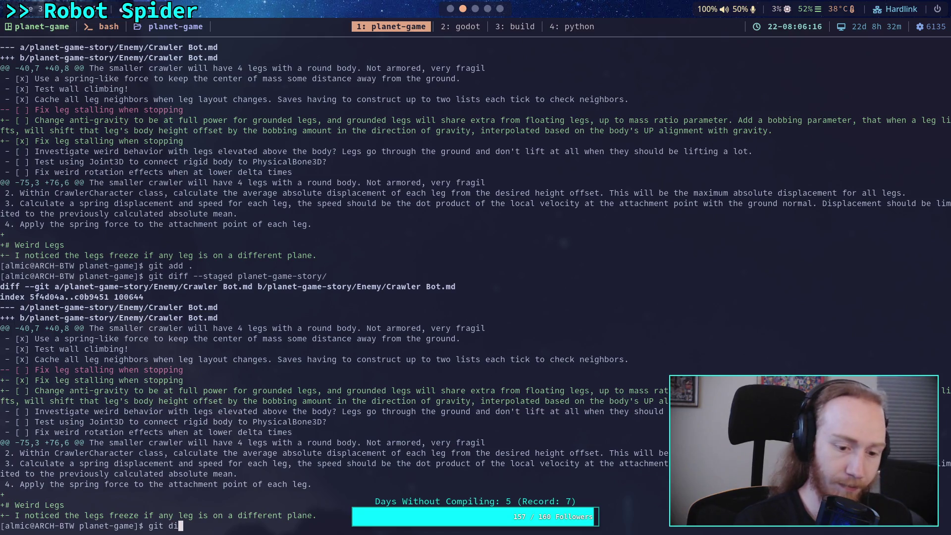
type("ff --staged")
key("Return")
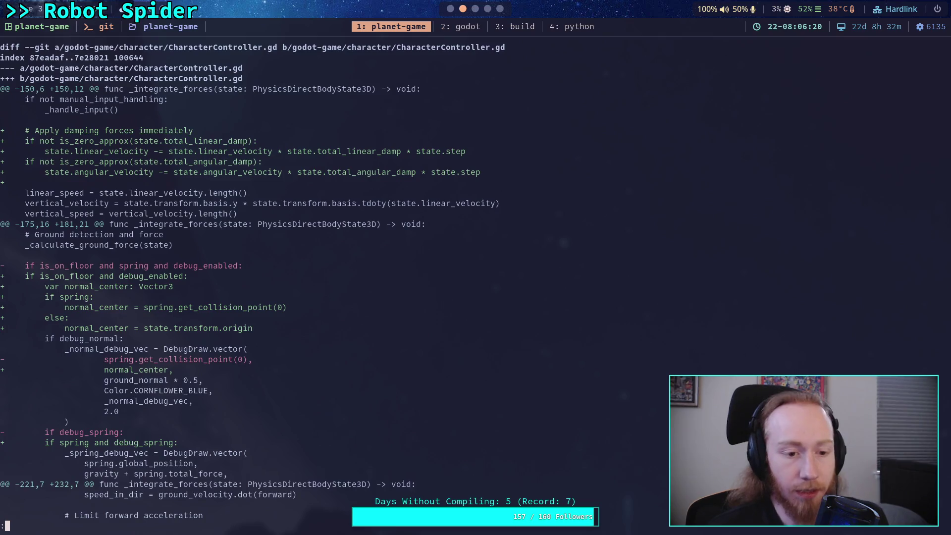
key("space")
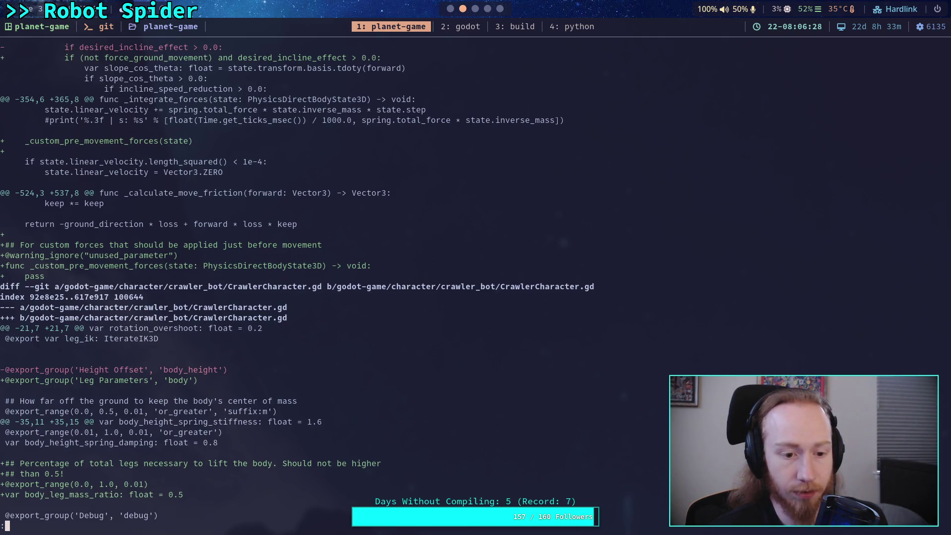
key("space")
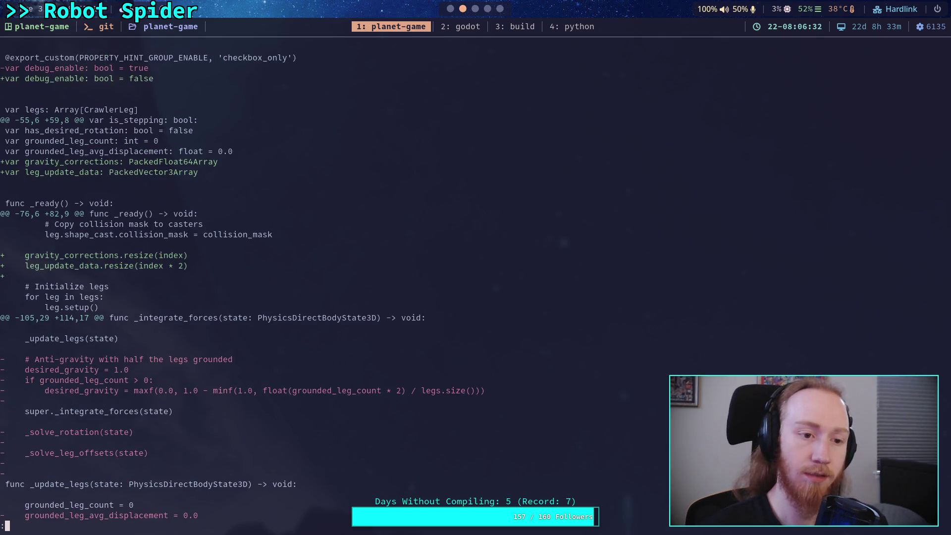
key("b")
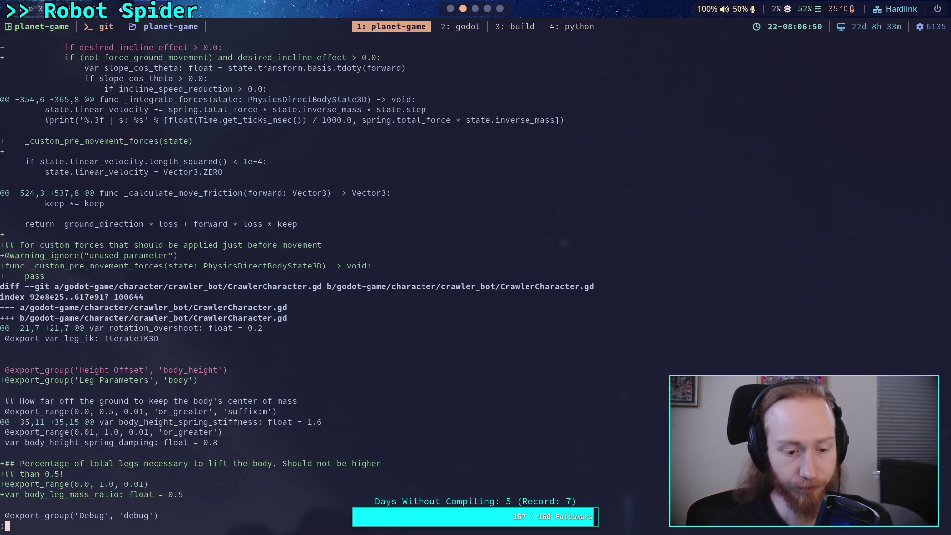
key("space")
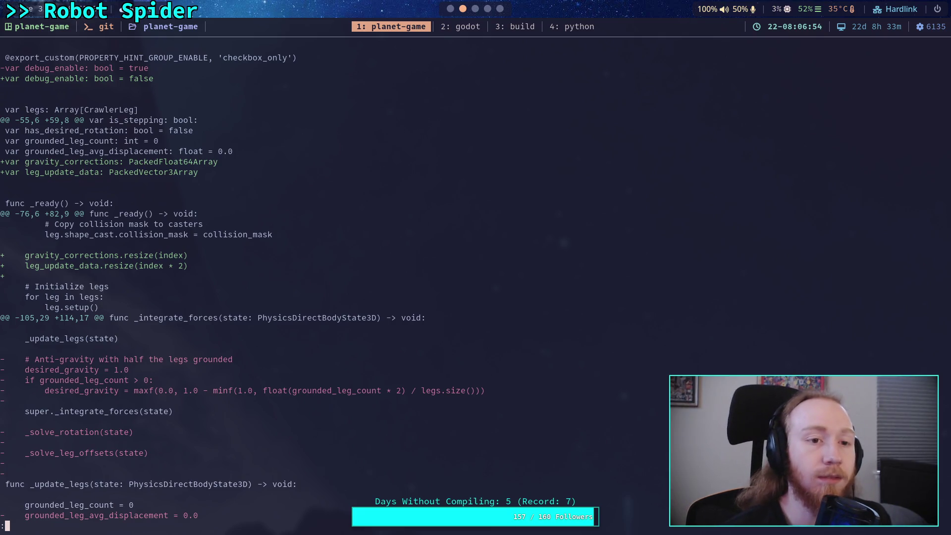
scroll(232, 282, "up", 5)
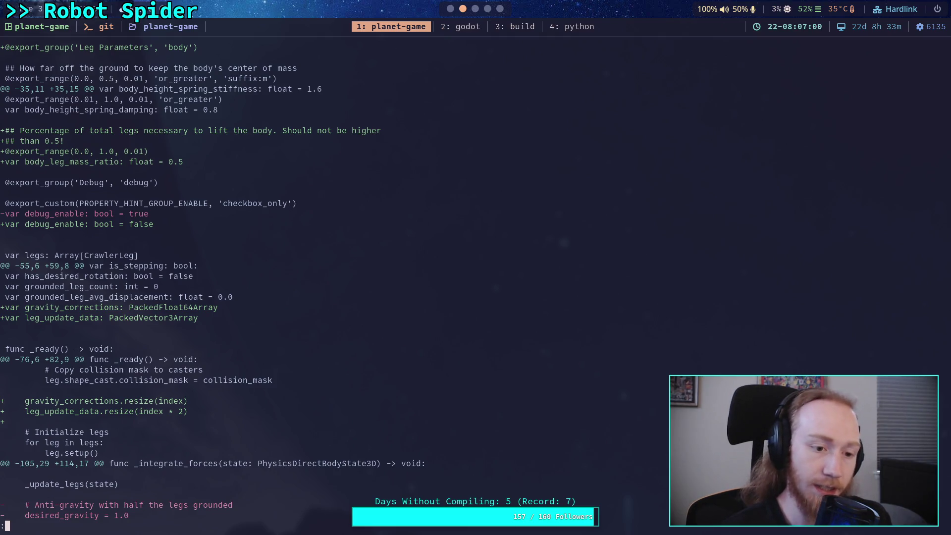
scroll(232, 283, "down", 9)
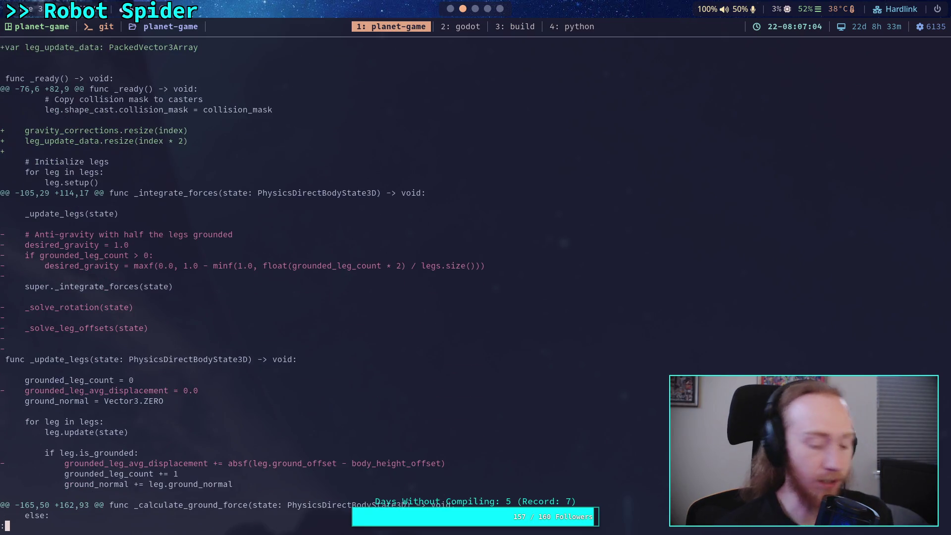
key("super+2")
scroll(592, 268, "up", 4)
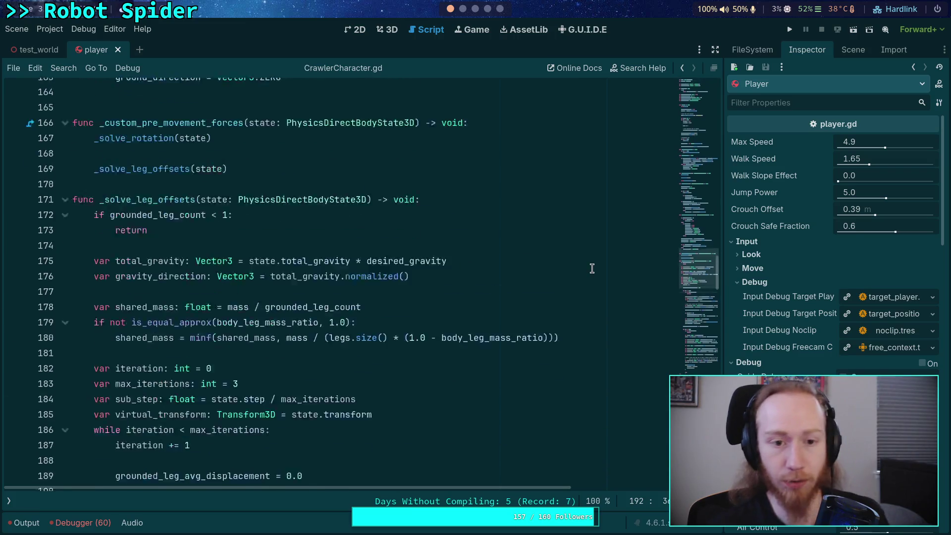
Delete the gravity_corrections declaration, assignment and resize lines from CrawlerCharacter.gd and save it.
scroll(545, 247, "up", 20)
scroll(482, 214, "down", 15)
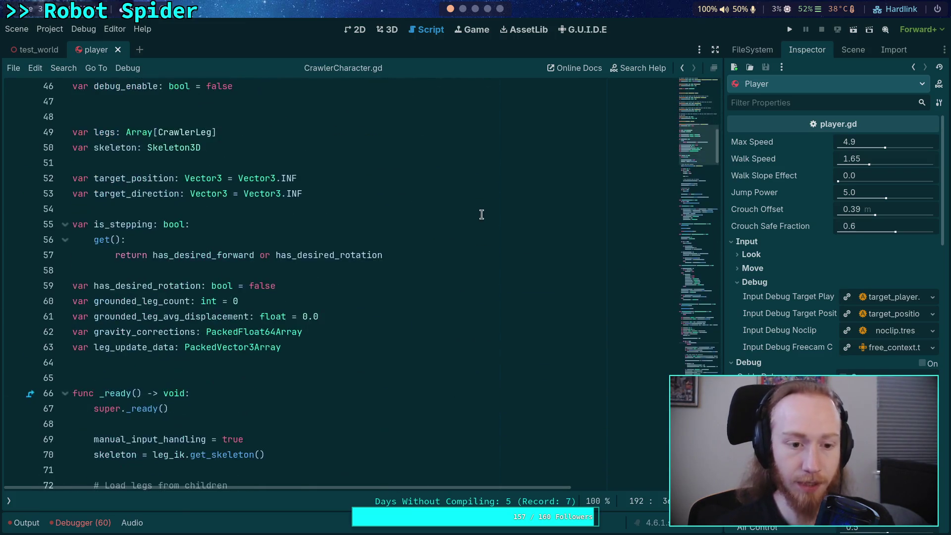
left_click_drag(347, 332, 354, 316)
key("BackSpace")
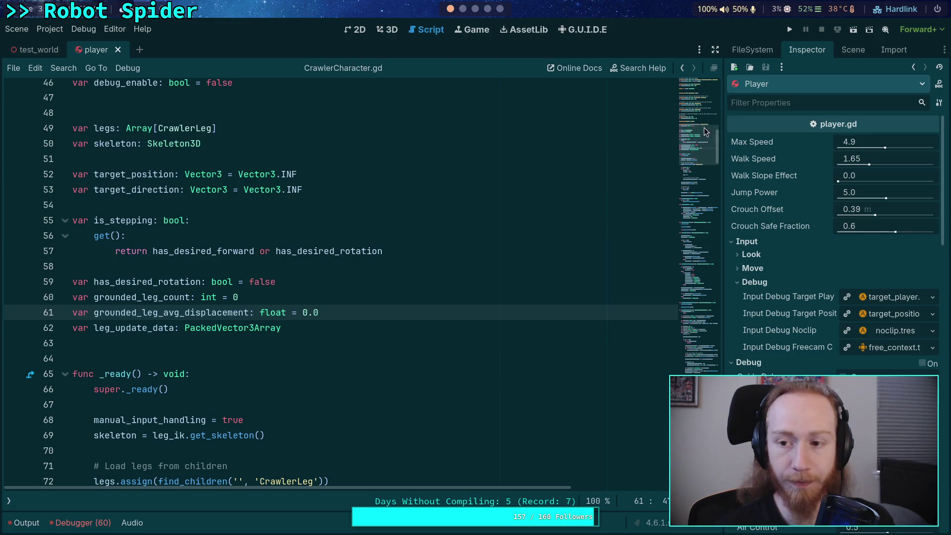
mouse_move(706, 130)
left_mouse_down()
mouse_move(696, 330)
mouse_move(709, 301)
left_mouse_up()
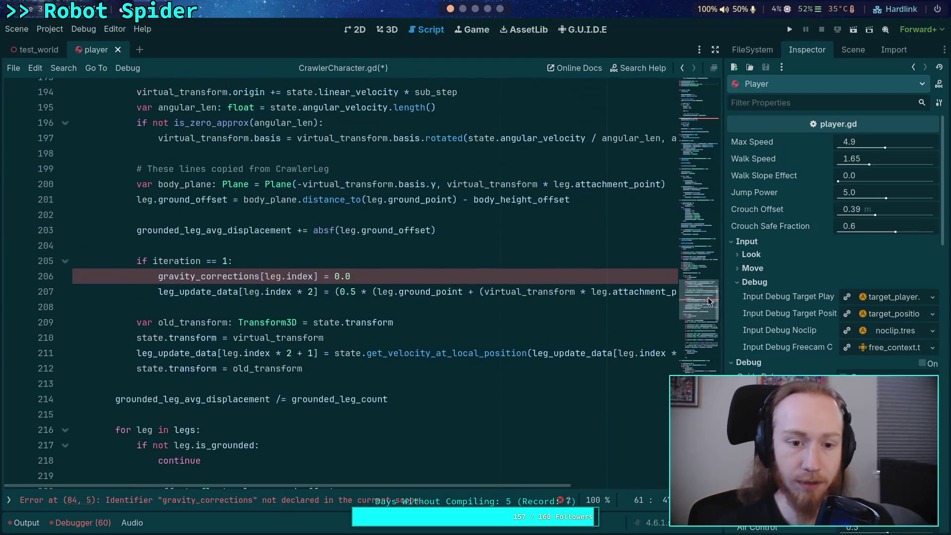
left_click_drag(407, 271, 410, 264)
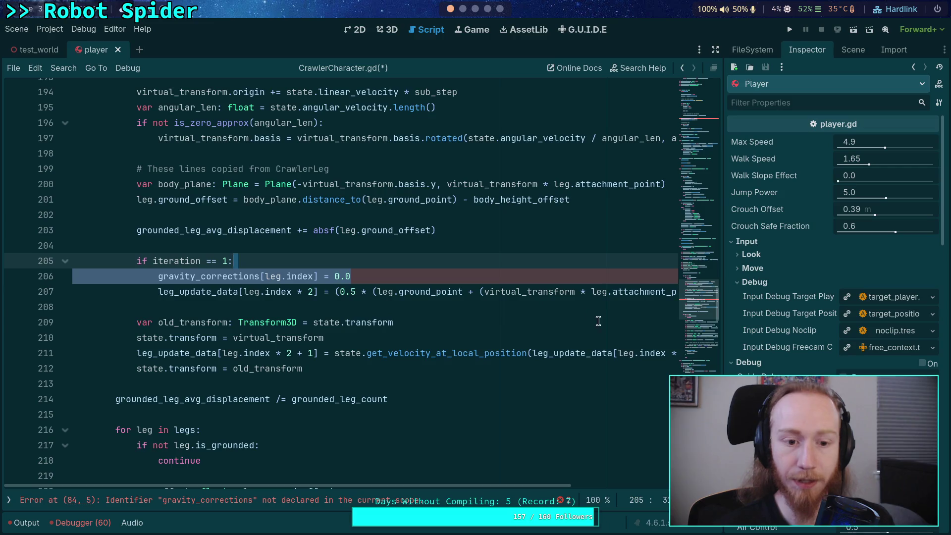
key("BackSpace")
left_click_drag(703, 314, 703, 177)
left_click_drag(340, 231, 341, 218)
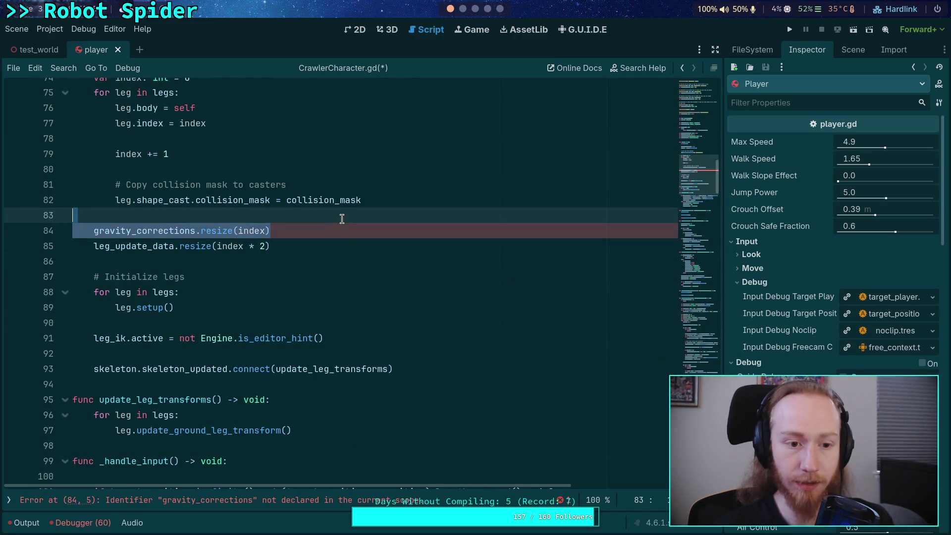
key("BackSpace")
scroll(639, 346, "down", 20)
left_click(642, 347)
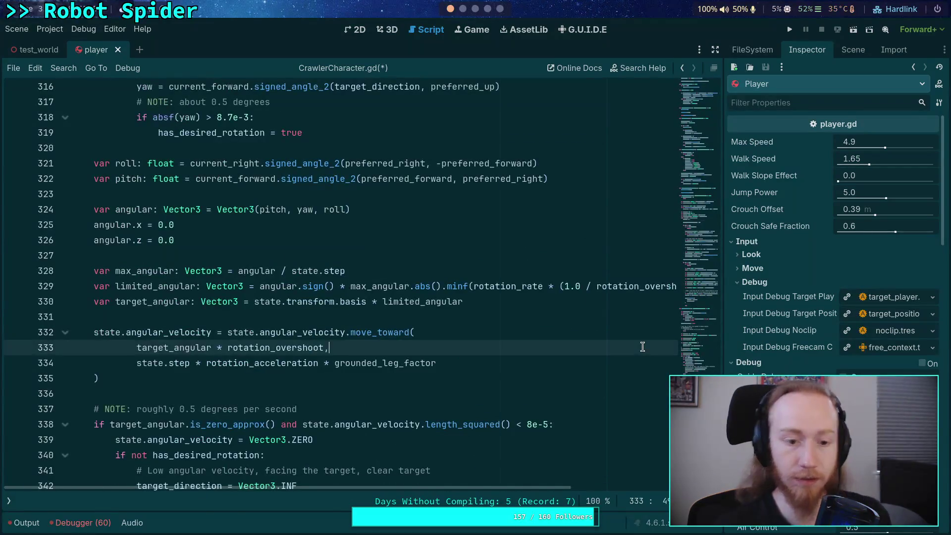
key("ctrl+s")
Test-run the game to watch the spider walk, then stop it.
scroll(599, 322, "down", 2)
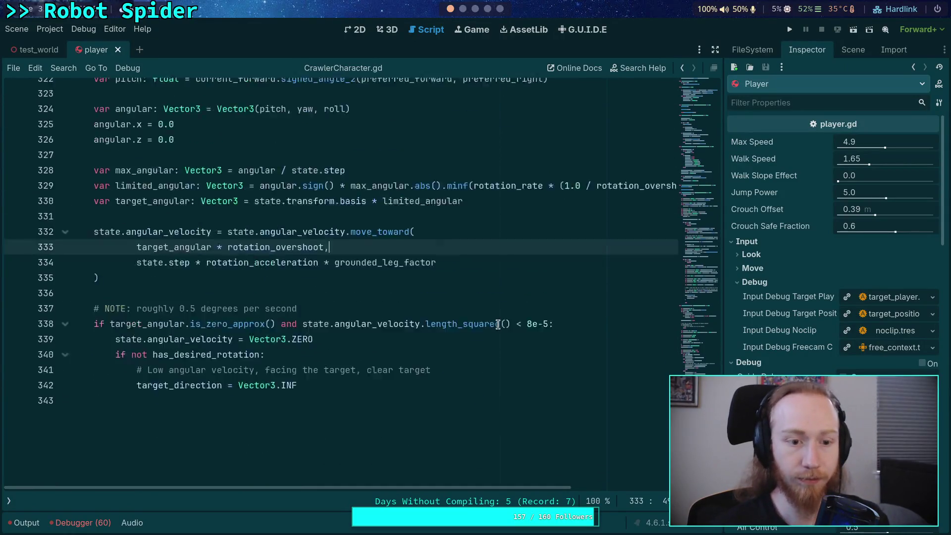
scroll(498, 324, "up", 1)
left_click(789, 30)
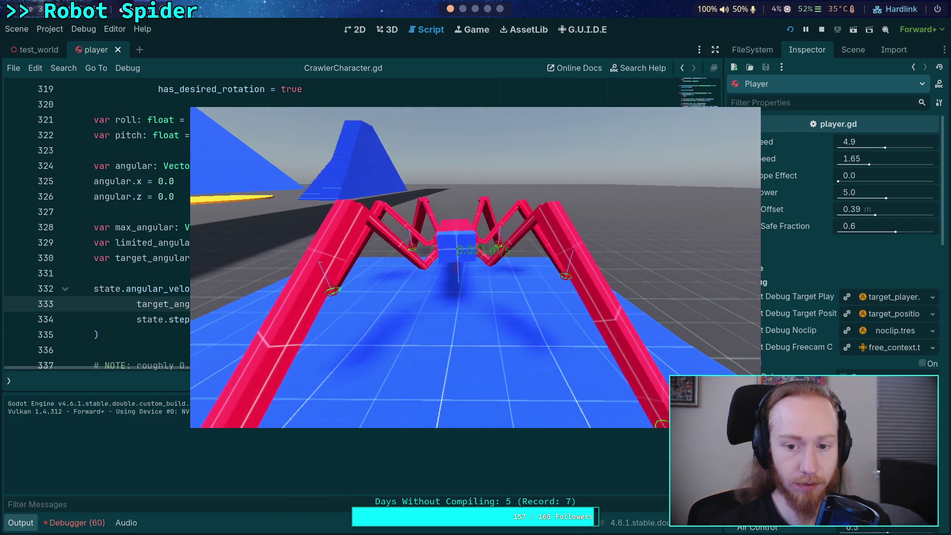
left_click(822, 29)
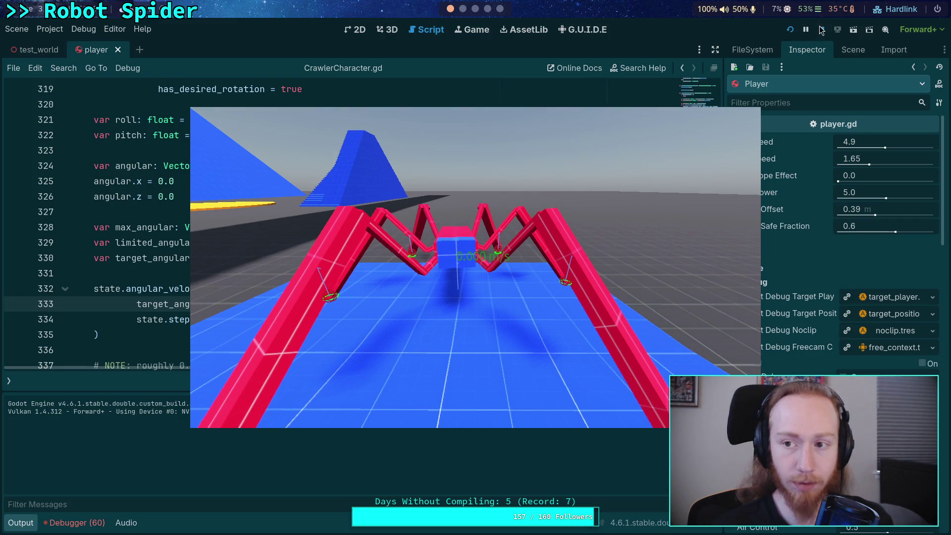
left_click(468, 10)
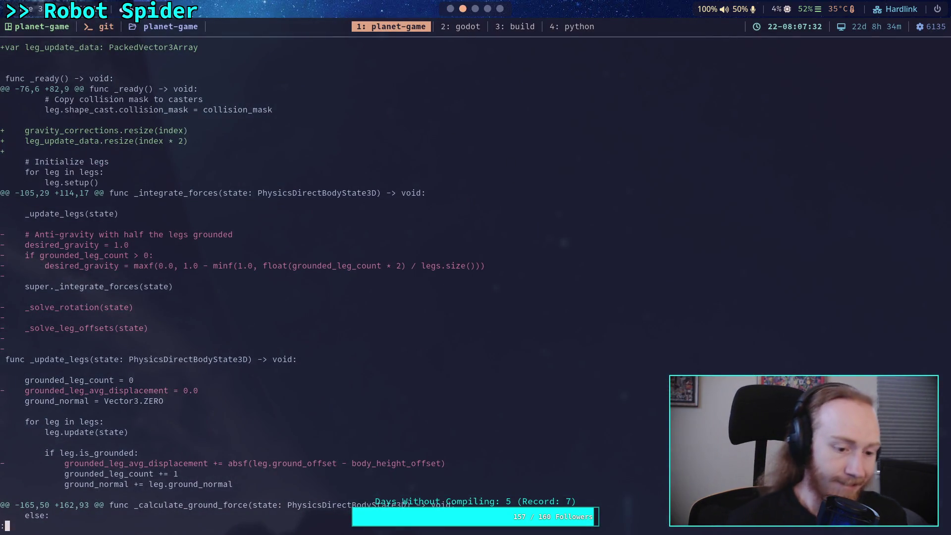
Check git status, stage all remaining changes, and show the full staged diff.
type("qgit diff --staged")
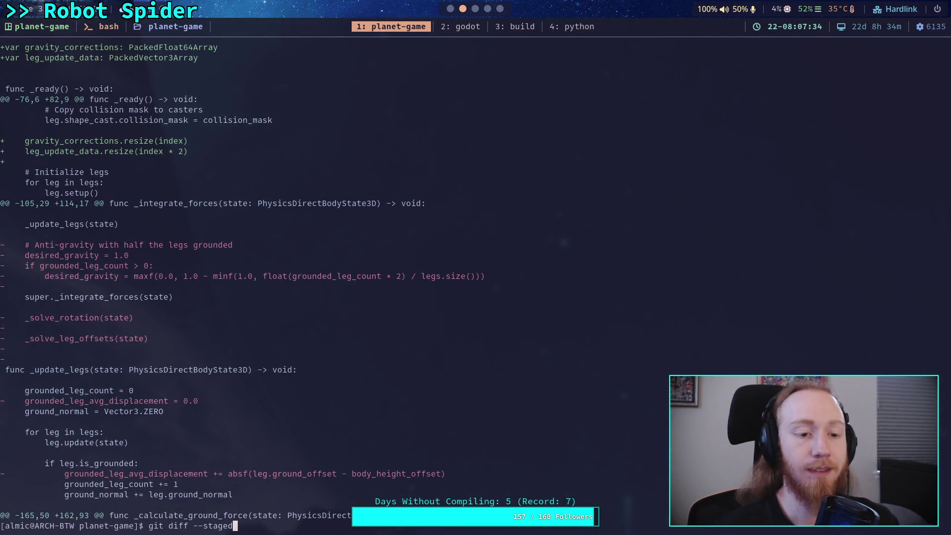
key("Return")
type("q")
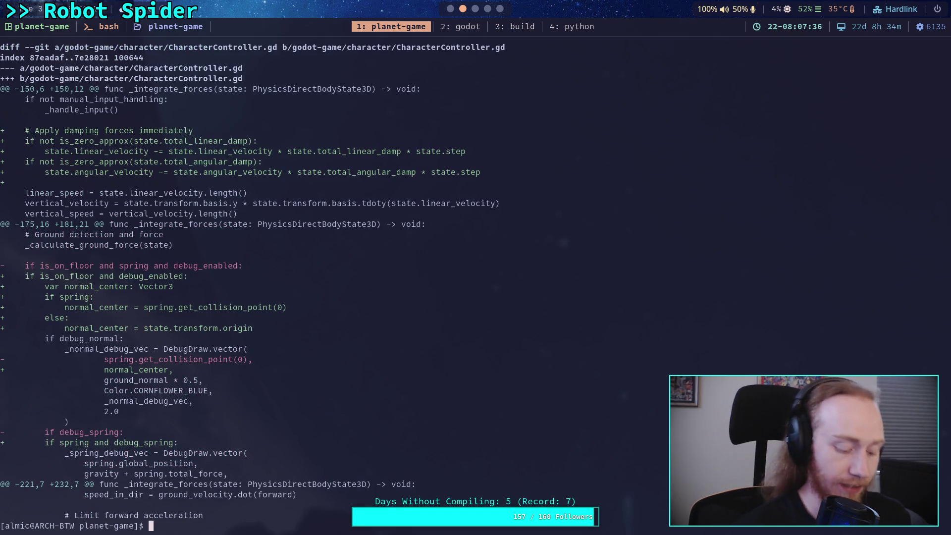
type("git")
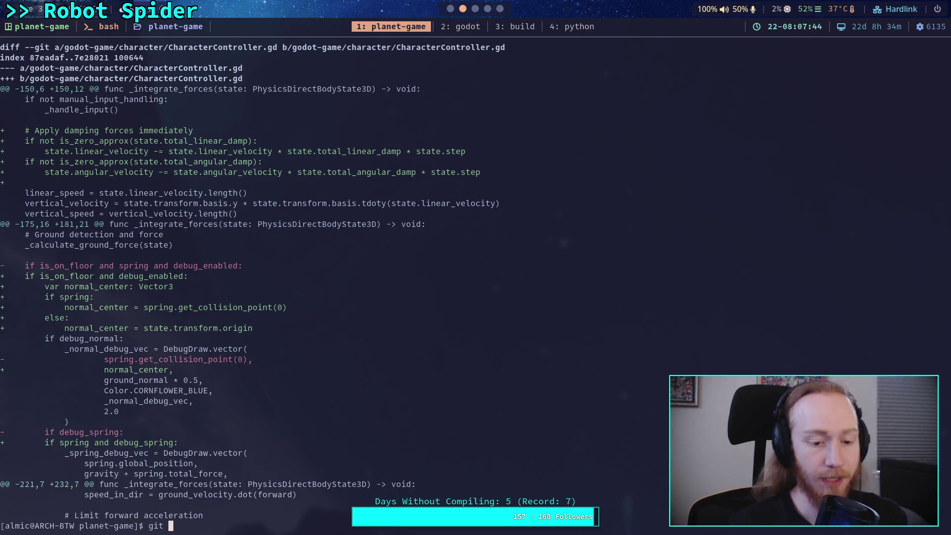
type("status")
key("Return")
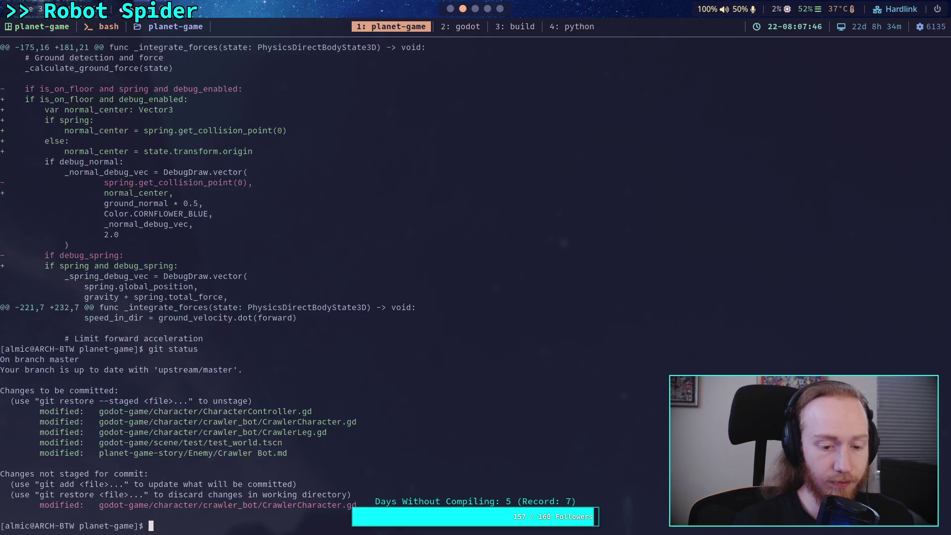
type("git add .")
key("Return")
type("gi")
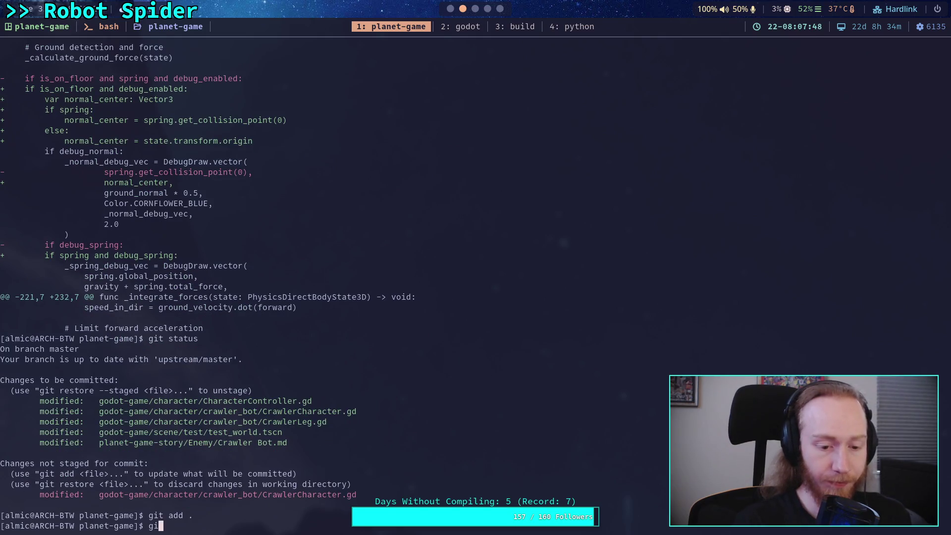
type("t diff --staged")
key("Return")
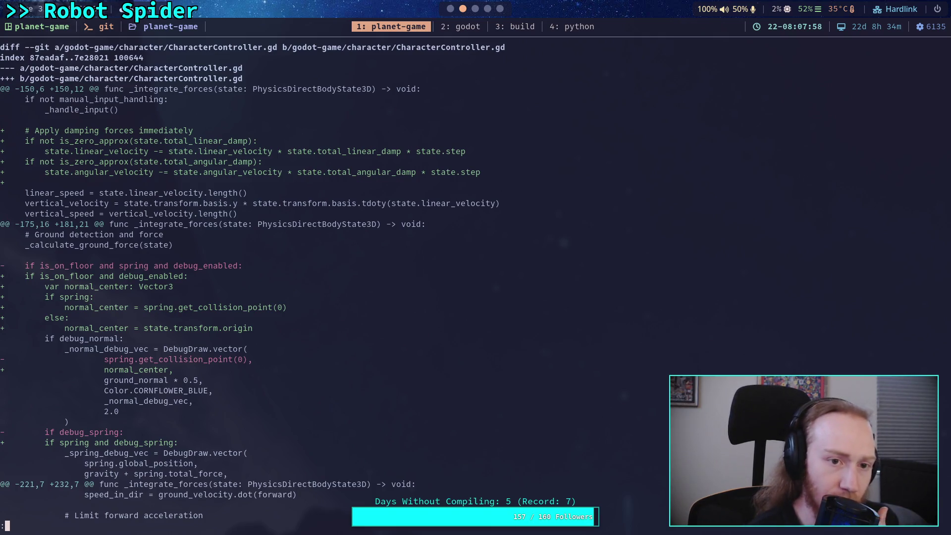
Read the CharacterController.gd and CrawlerCharacter.gd hunks, from damping forces to the leg offset code.
key("space")
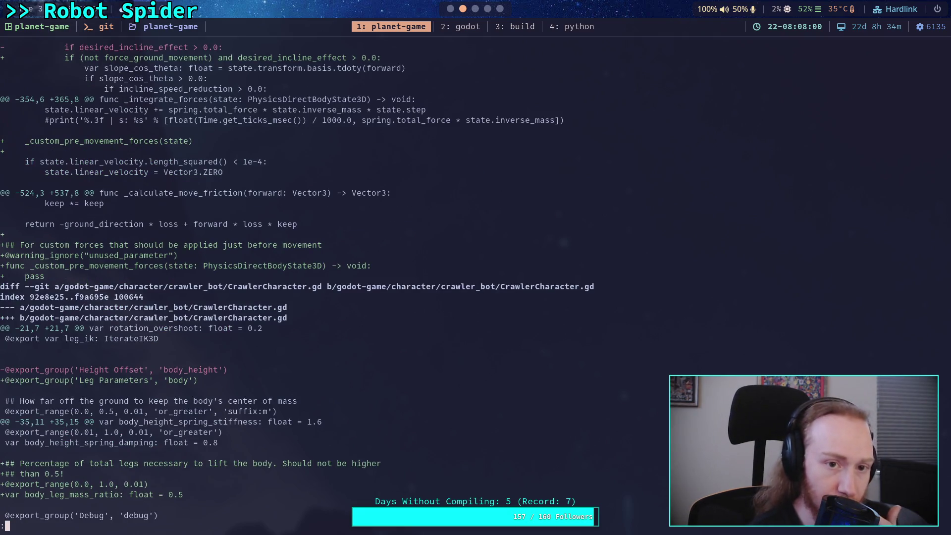
key("Up")
key("Up")
key("Up")
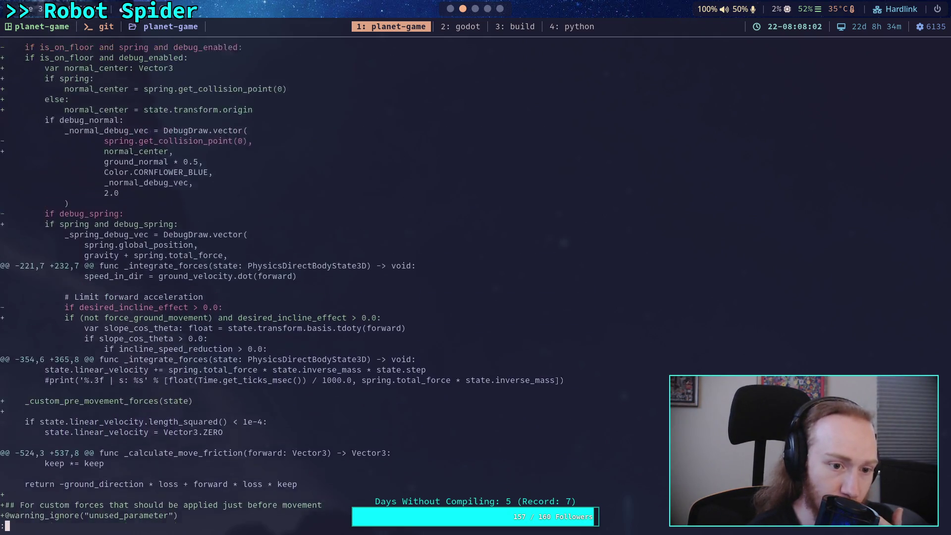
key("Up")
key("Up")
key("Up")
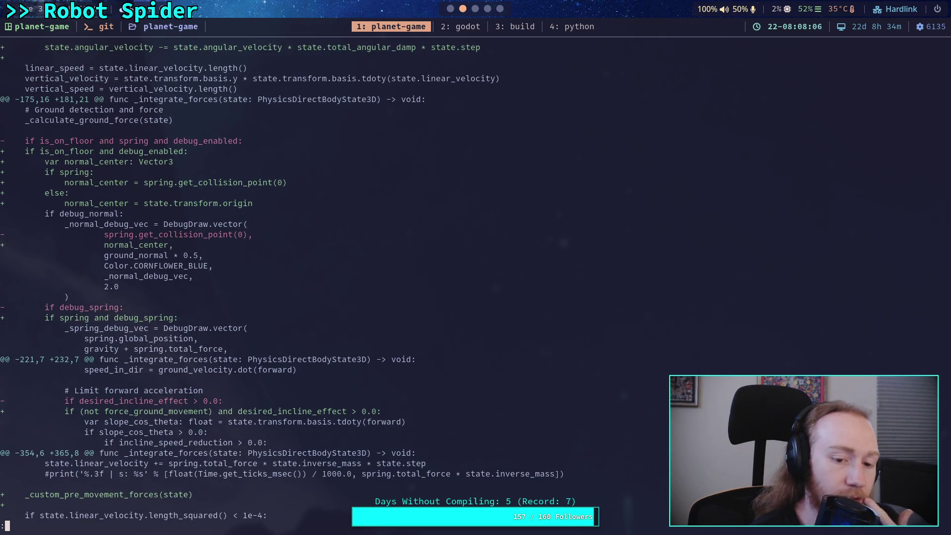
key("Up")
key("Up")
key("Up")
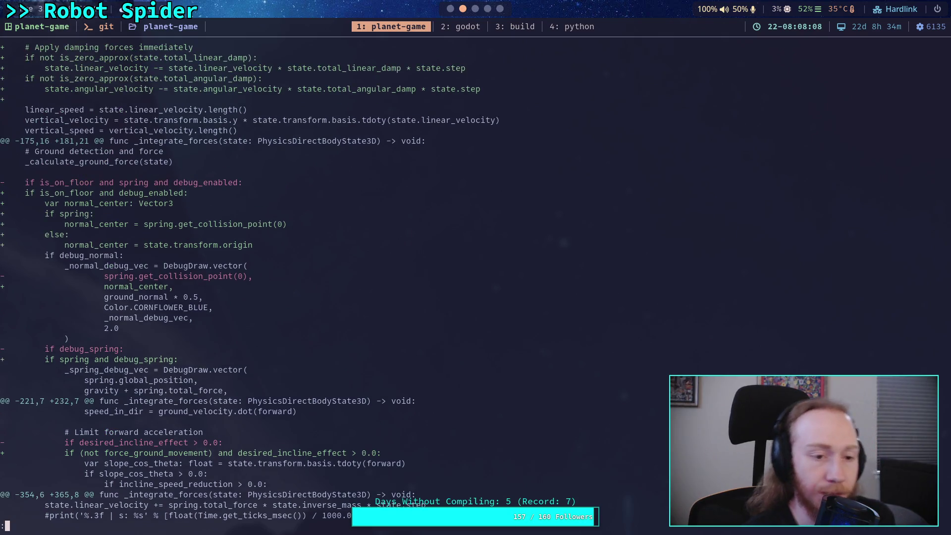
key("Down")
key("Down")
key("Down")
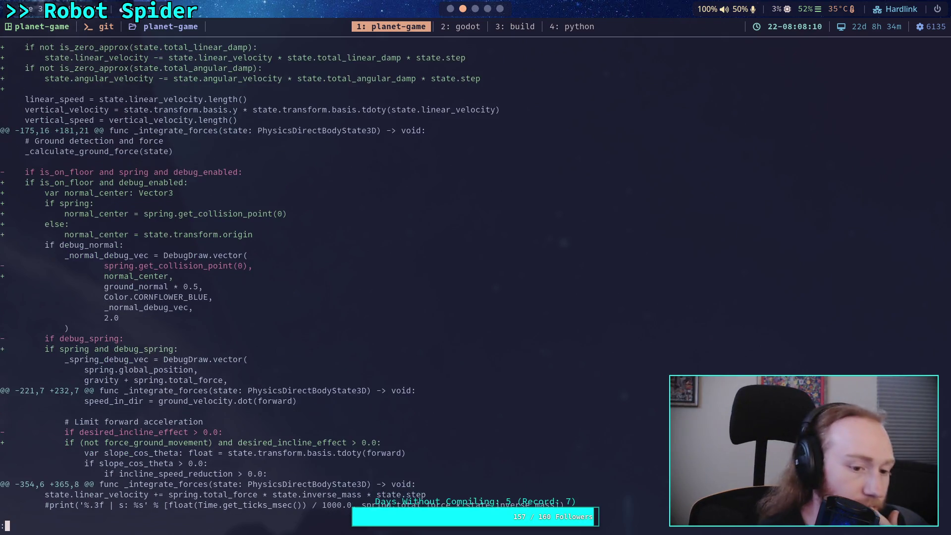
key("Down")
key("Down")
key("Down")
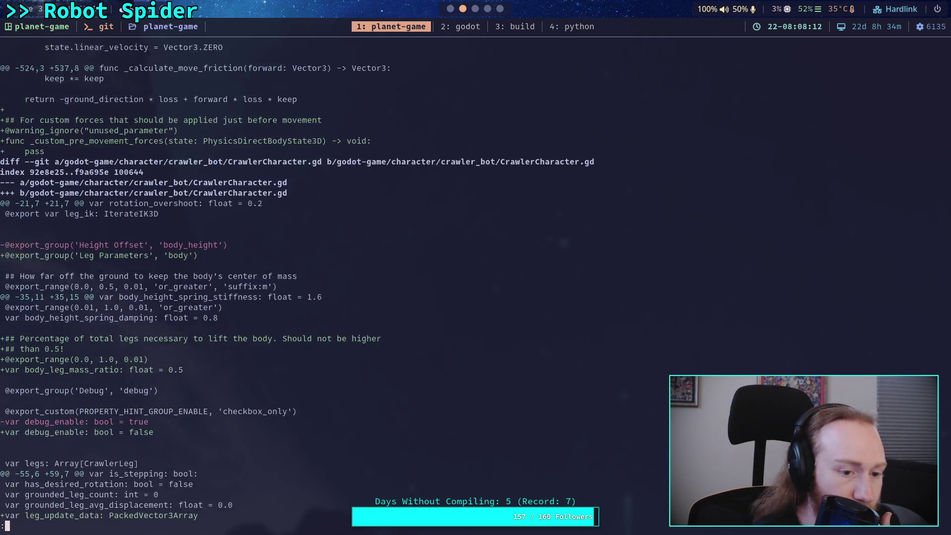
key("Down")
key("Down")
key("Down")
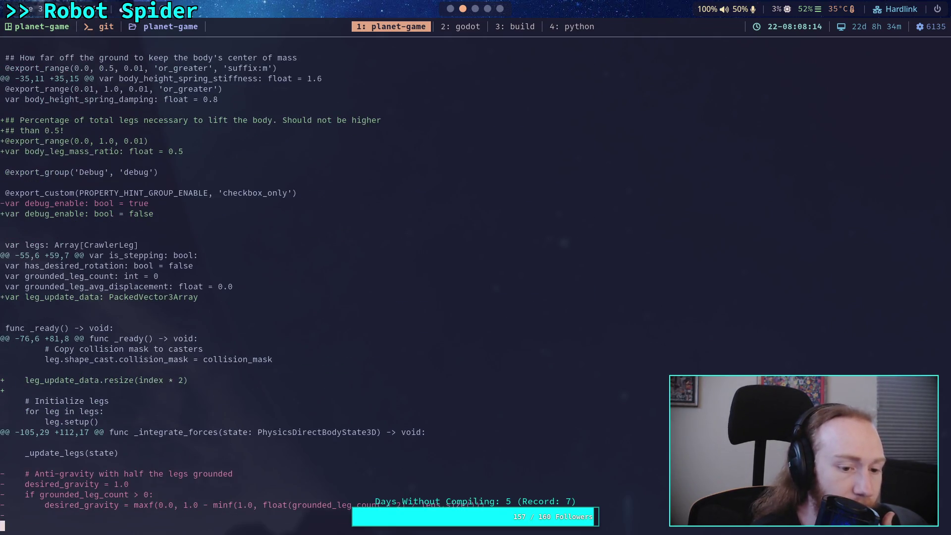
key("Down")
key("Down")
key("Down")
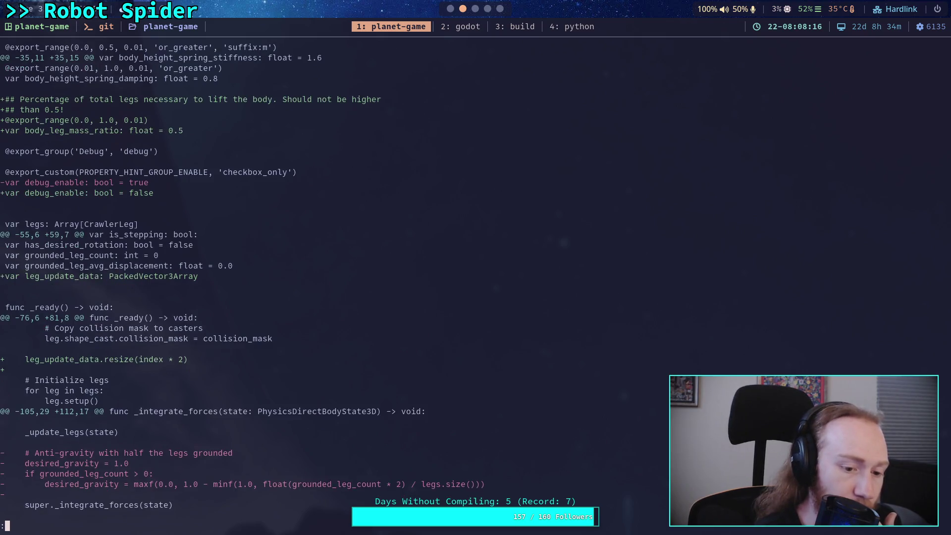
key("Down")
key("Down")
key("Down")
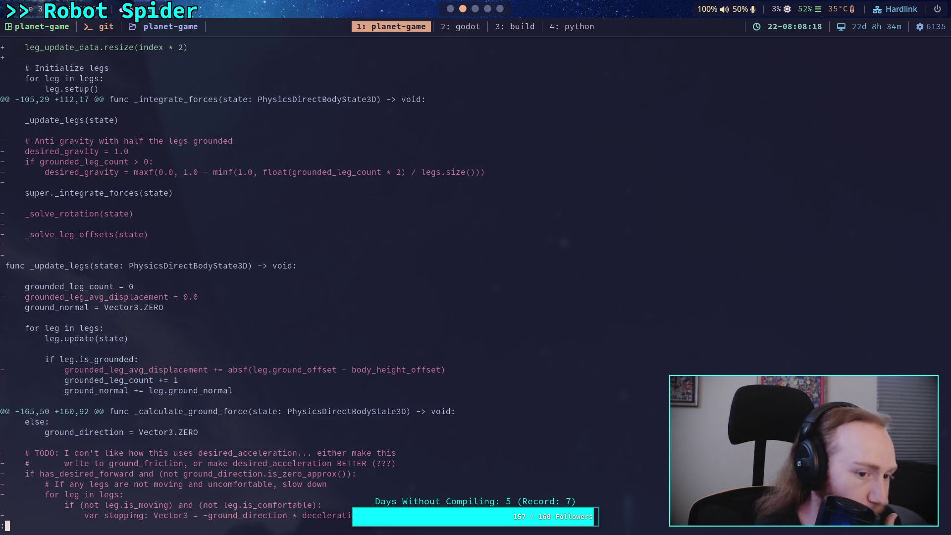
key("Down")
key("Down")
key("Down")
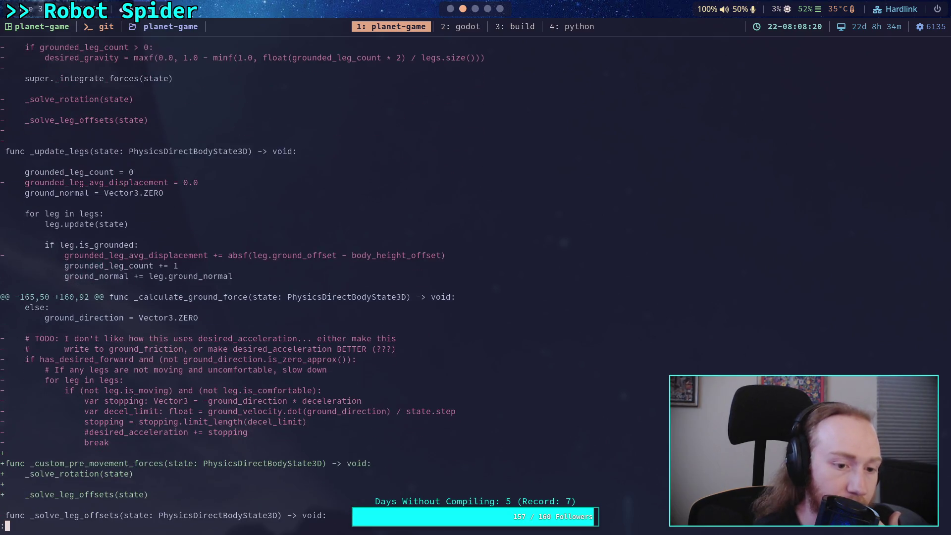
key("Down")
key("Down")
key("Down")
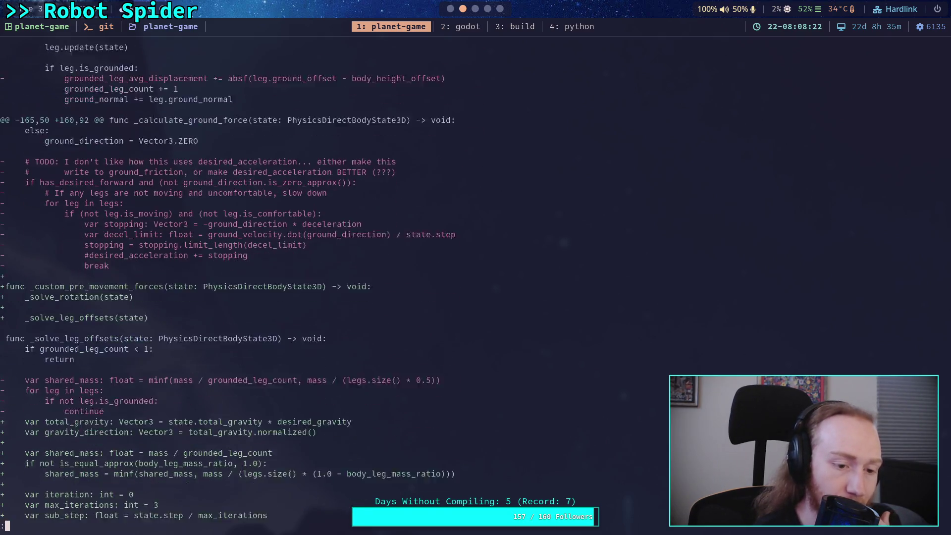
key("Down")
key("Down")
key("Down")
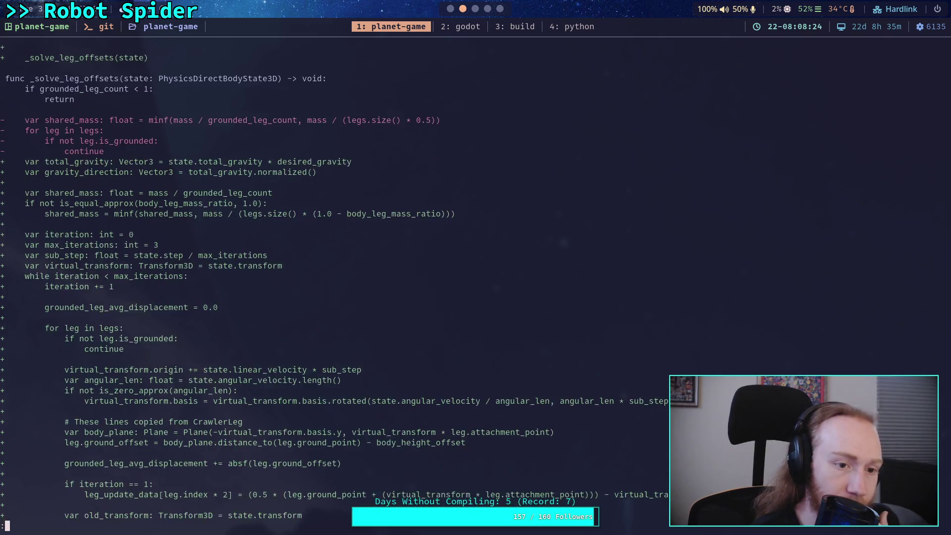
Read the CrawlerLeg.gd, test_world.tscn and Crawler Bot.md changes in the diff.
key("space")
key("space")
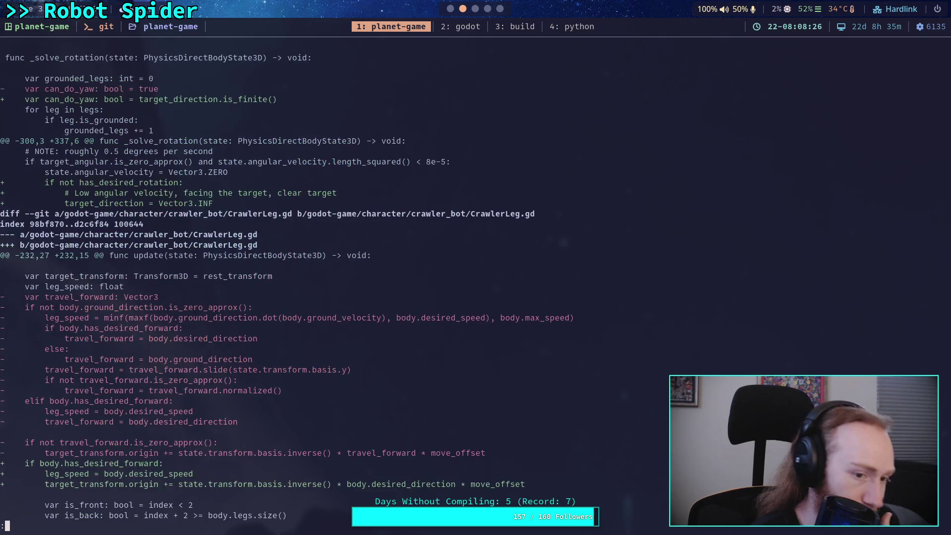
key("Up")
key("Up")
key("Up")
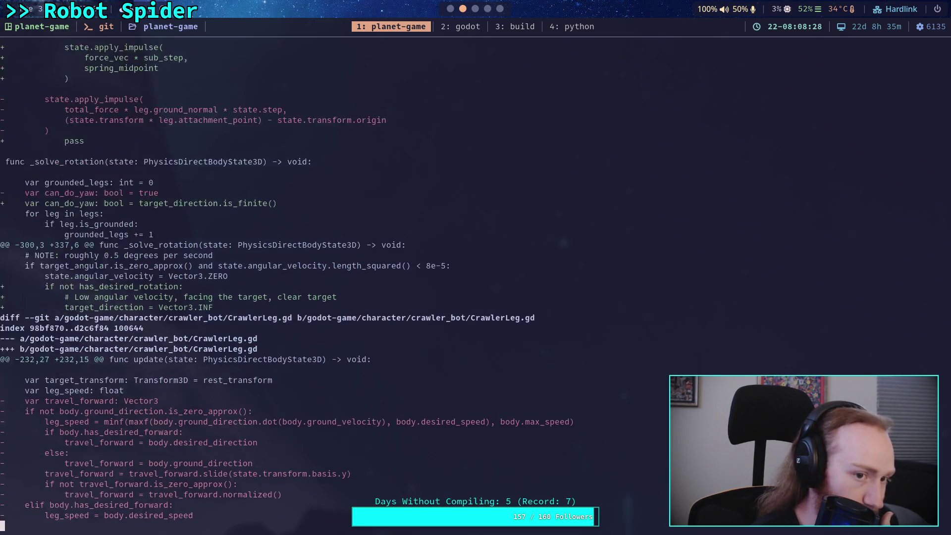
key("Down")
key("Down")
key("Down")
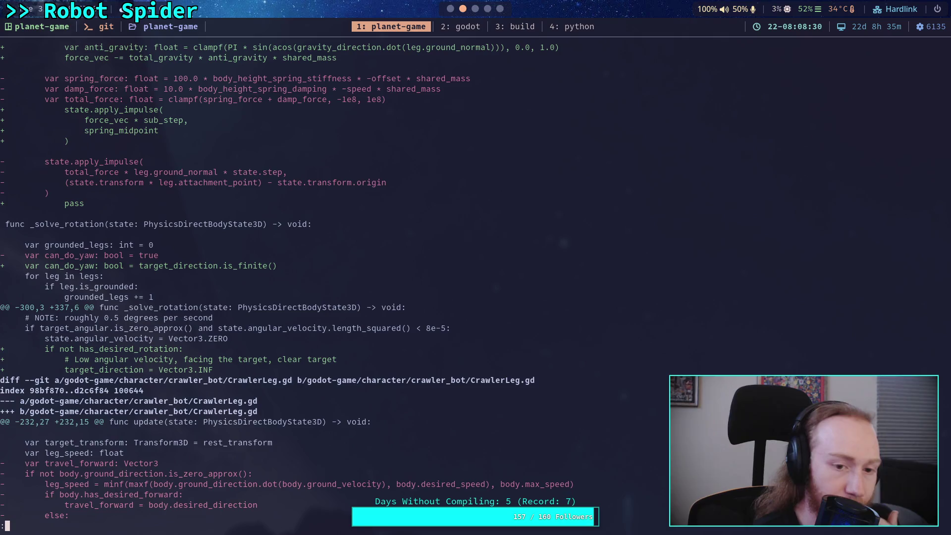
key("Down")
key("Down")
key("Down")
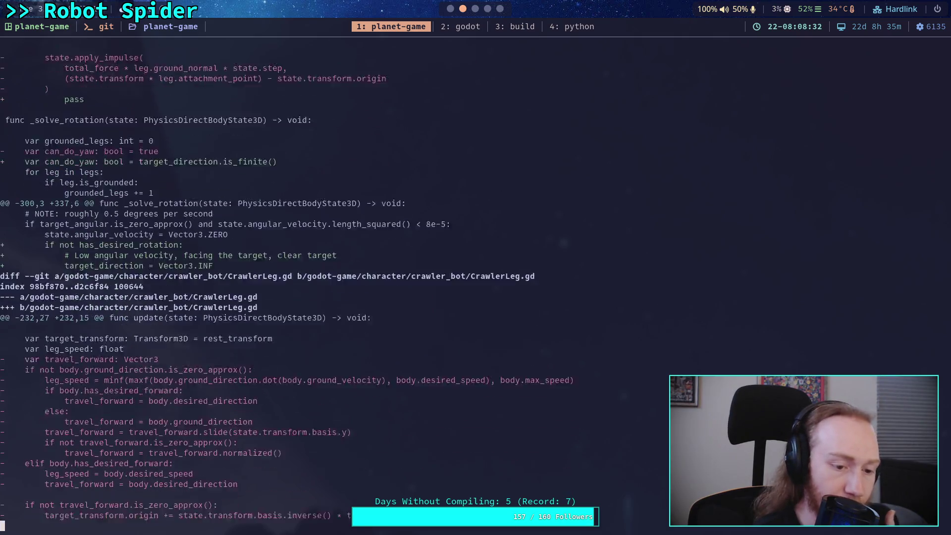
key("Down")
key("Down")
key("Down")
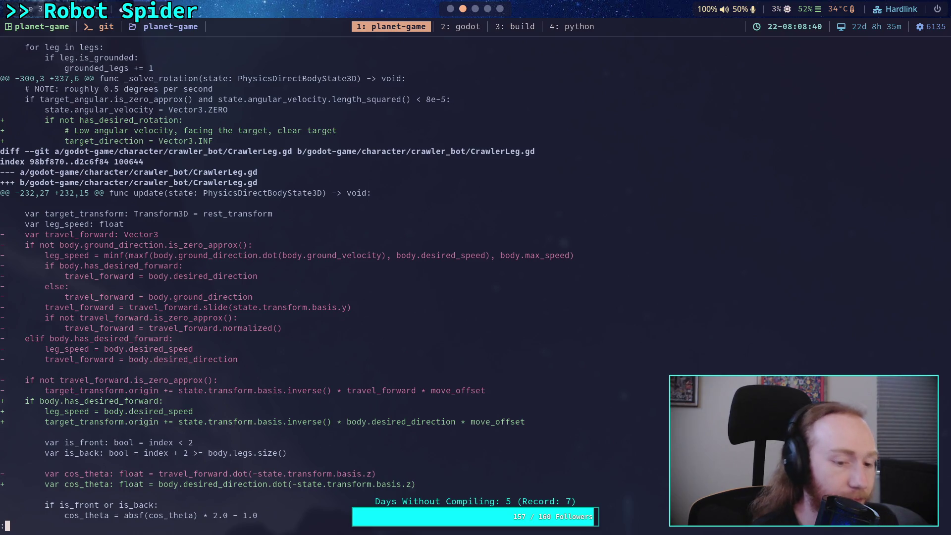
key("Down")
key("Down")
key("Down")
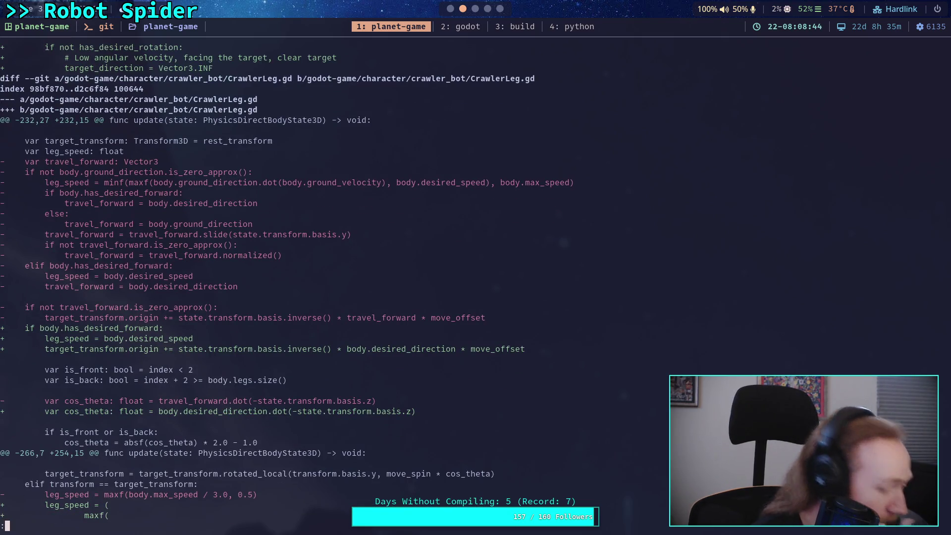
key("Down")
key("Down")
key("Down")
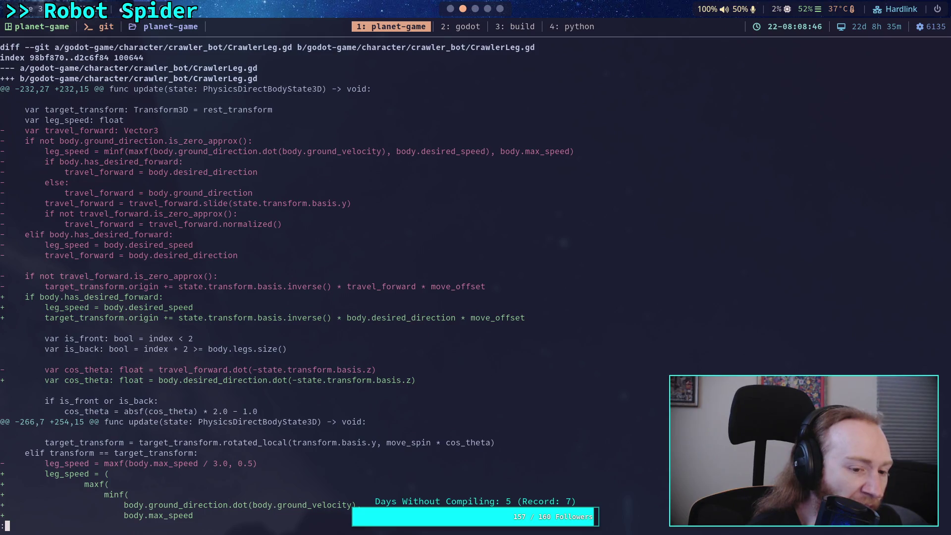
key("Down")
key("Down")
key("Down")
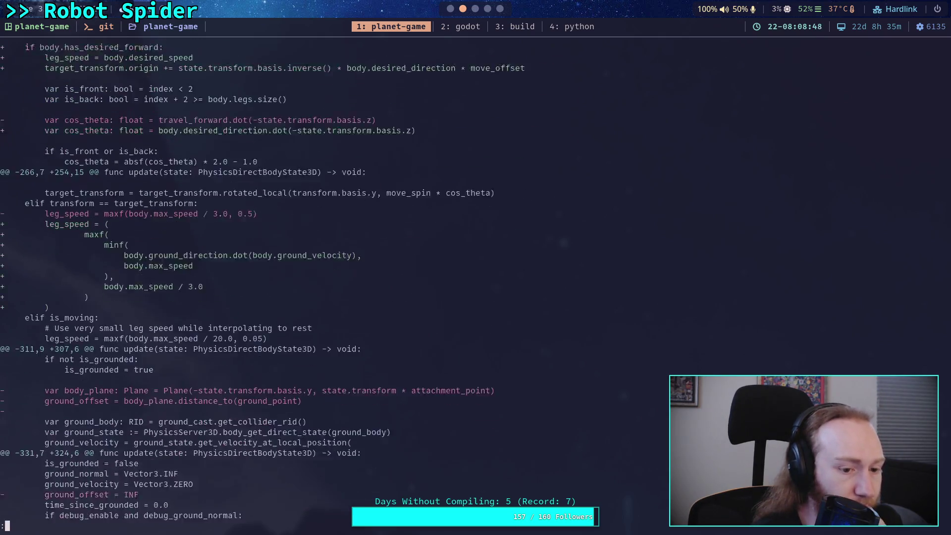
key("Down")
key("Down")
key("Down")
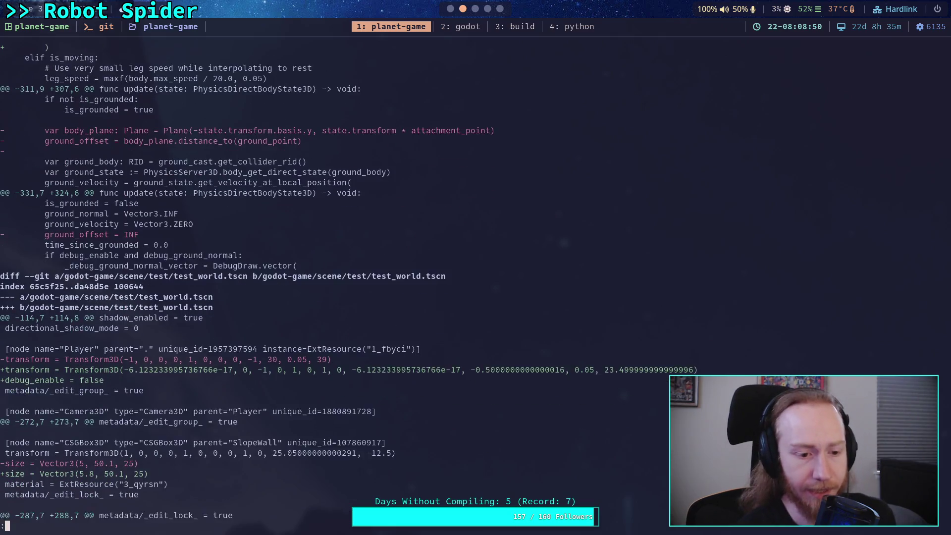
key("Down")
key("Down")
key("Down")
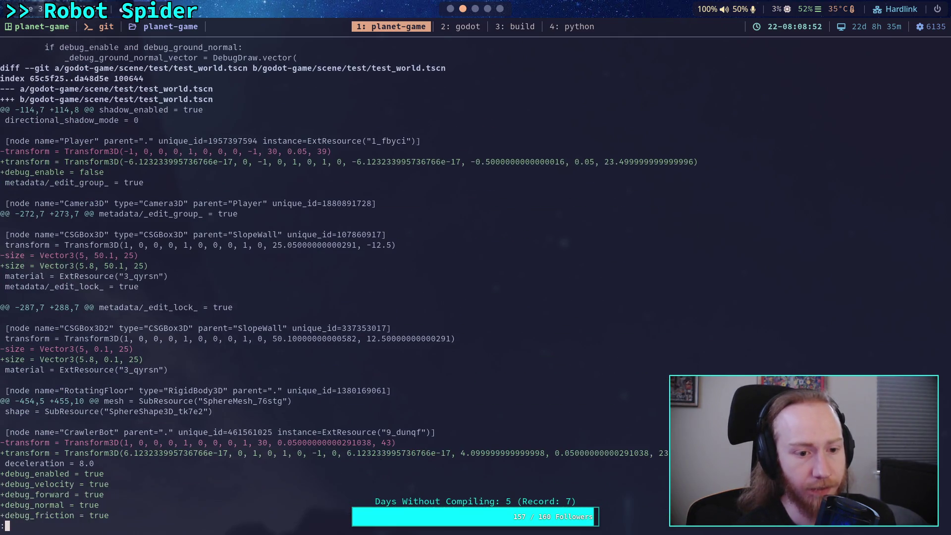
key("Down")
key("Down")
key("Down")
key("Up")
key("Up")
key("Up")
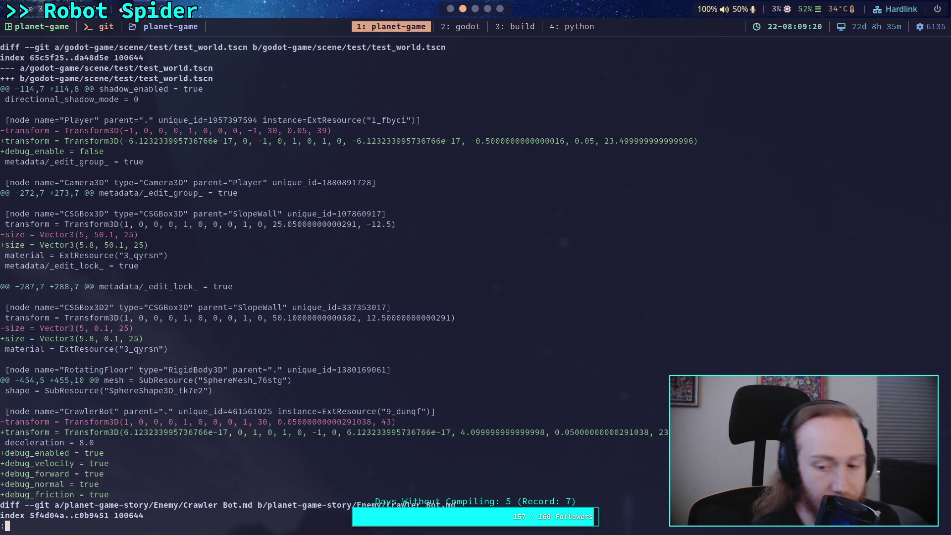
key("j")
key("j")
key("j")
key("j")
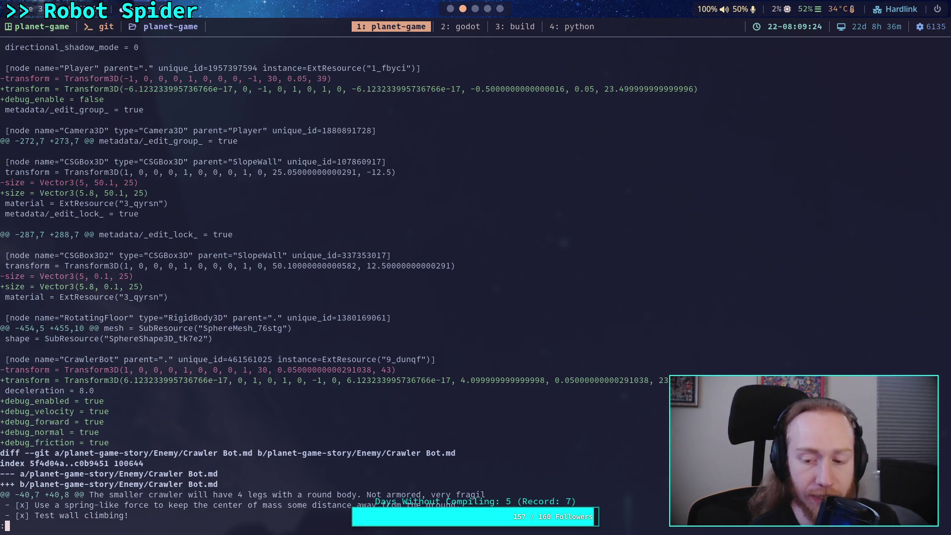
key("j")
key("j")
key("j")
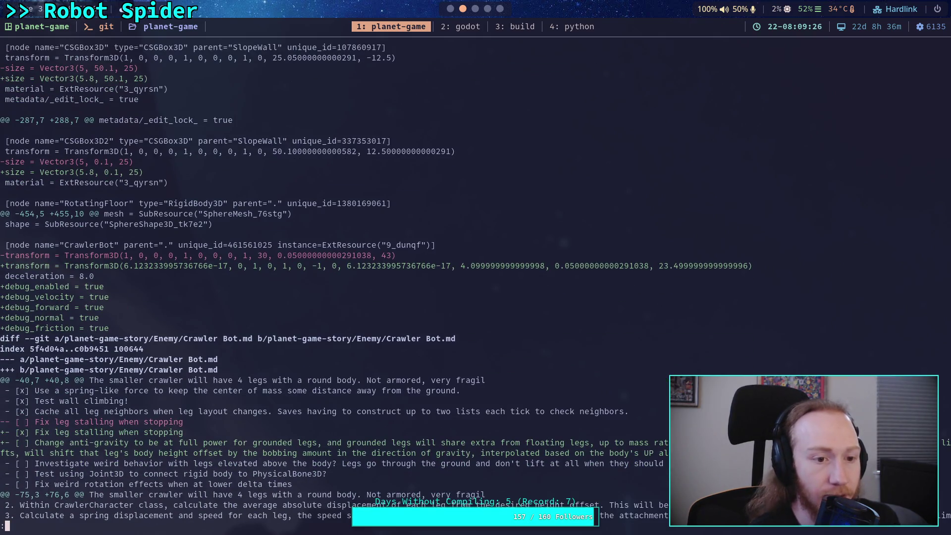
key("super+1")
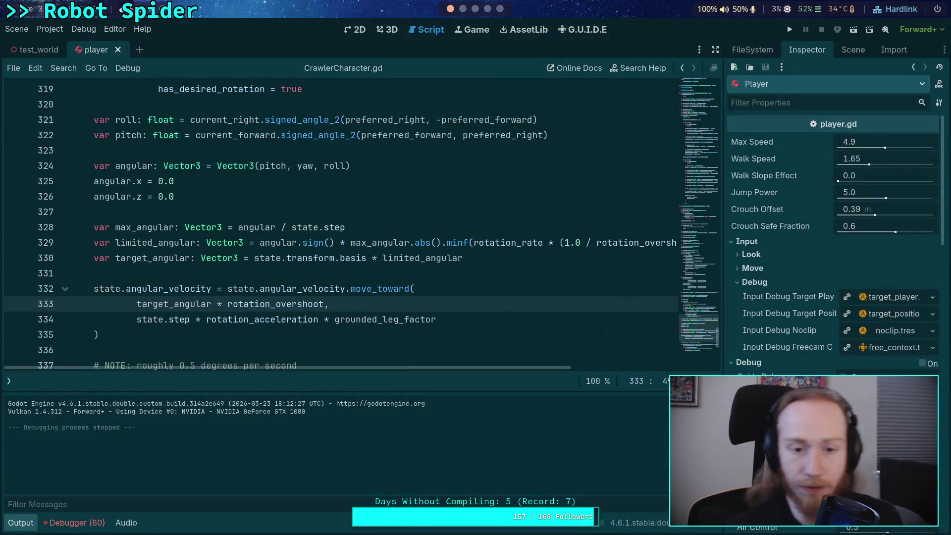
Close the player scene and uncheck the CrawlerBot's Velocity debug and Debug On options.
left_click(118, 49)
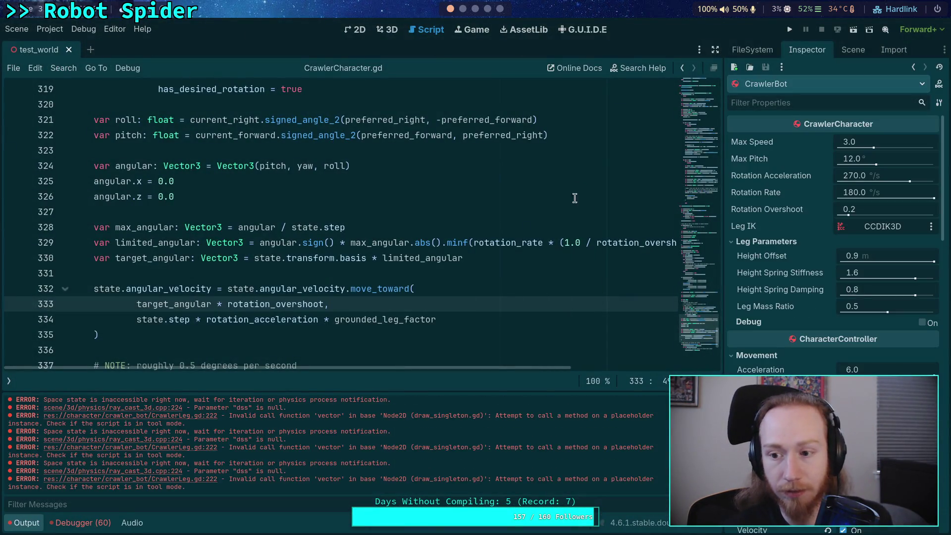
left_click(853, 49)
left_click(807, 50)
scroll(770, 269, "down", 3)
scroll(770, 269, "down", 2)
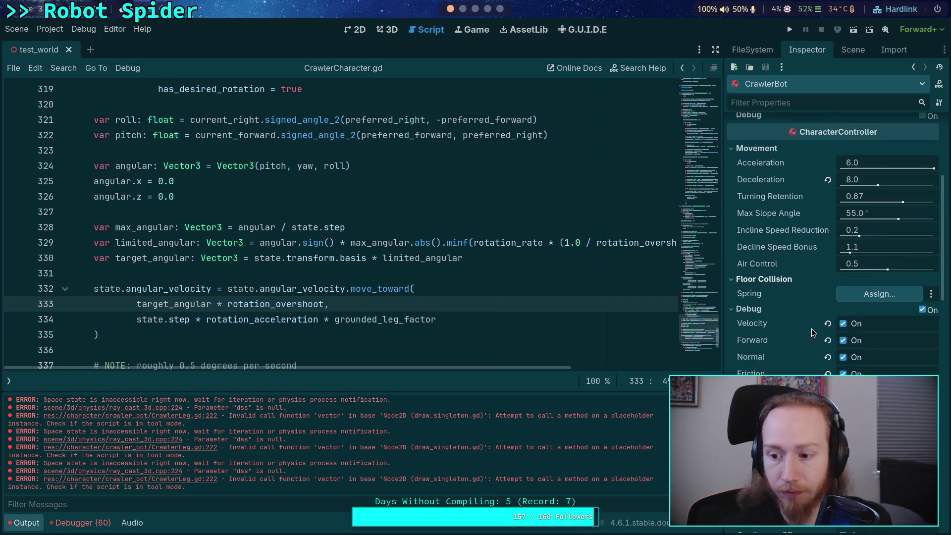
left_click(844, 324)
left_click(920, 309)
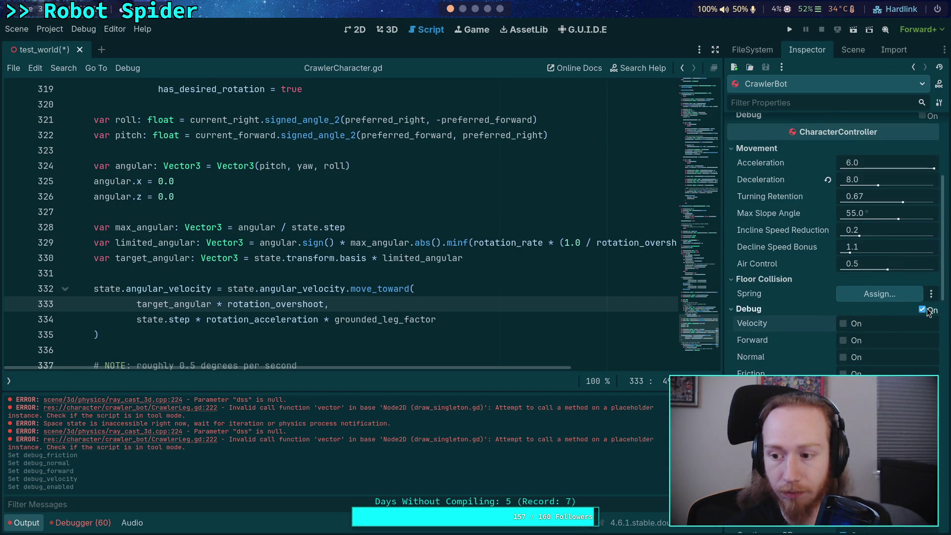
key("super+2")
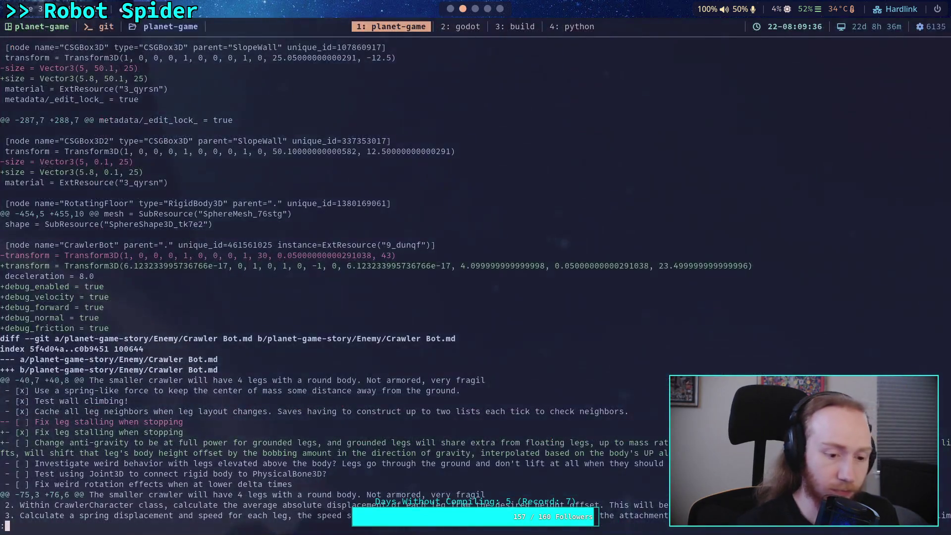
Stage all changes with git add . and scroll through the staged diff.
type("git add .")
key("Return")
key("Up")
key("Up")
key("Return")
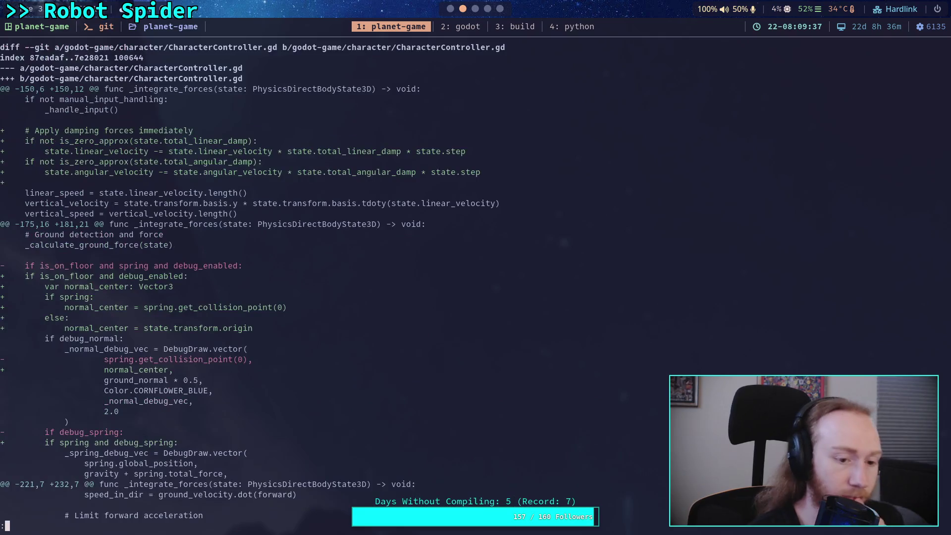
scroll(476, 278, "down", 15)
scroll(476, 278, "down", 15)
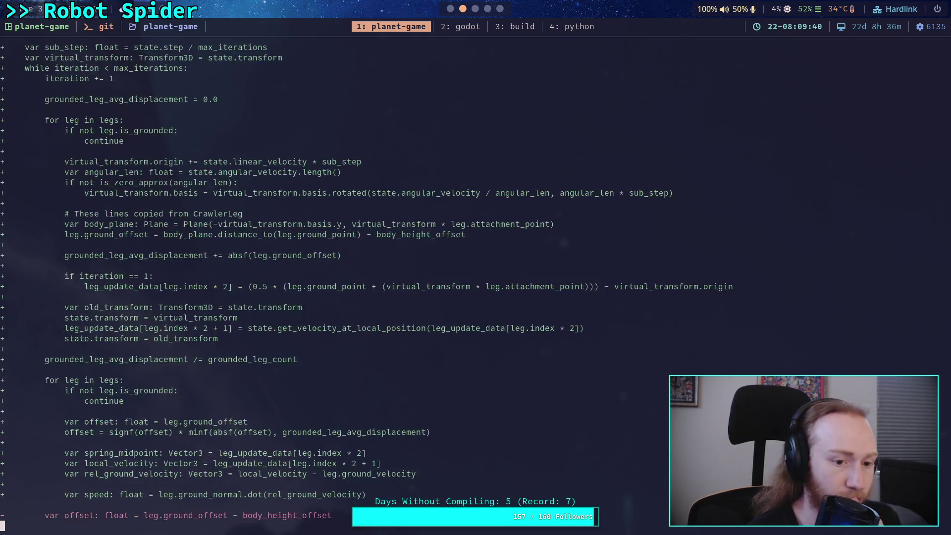
scroll(475, 277, "down", 10)
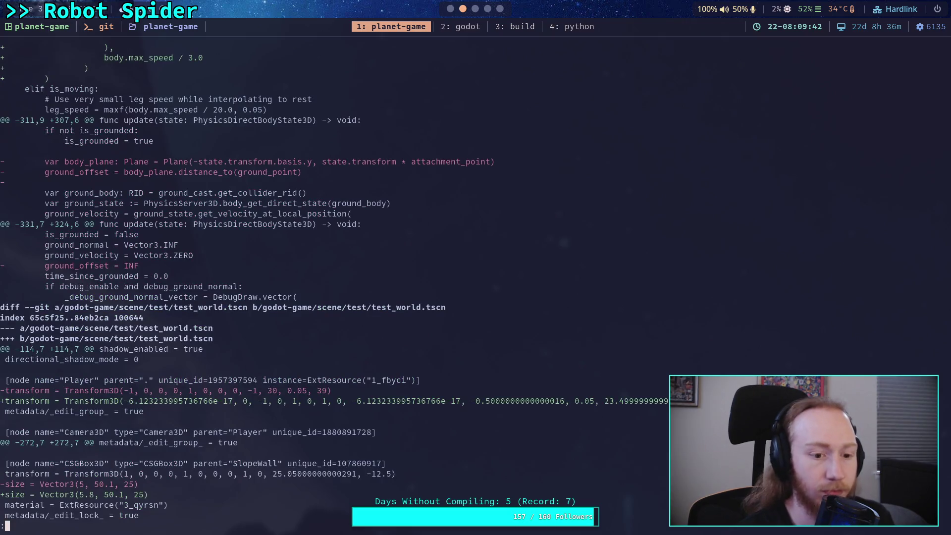
scroll(476, 277, "down", 6)
scroll(476, 277, "down", 7)
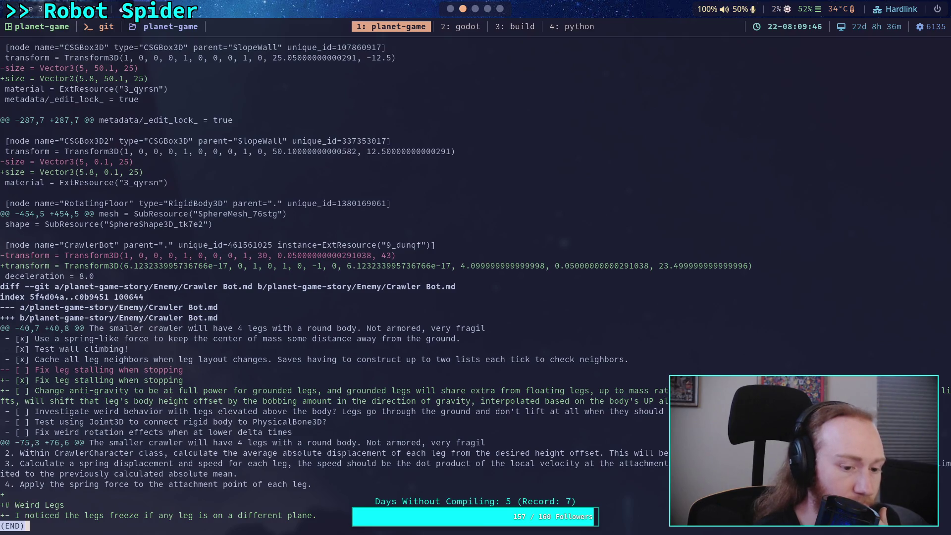
Check git status, then run git commit to start the commit message.
type("qgit sta")
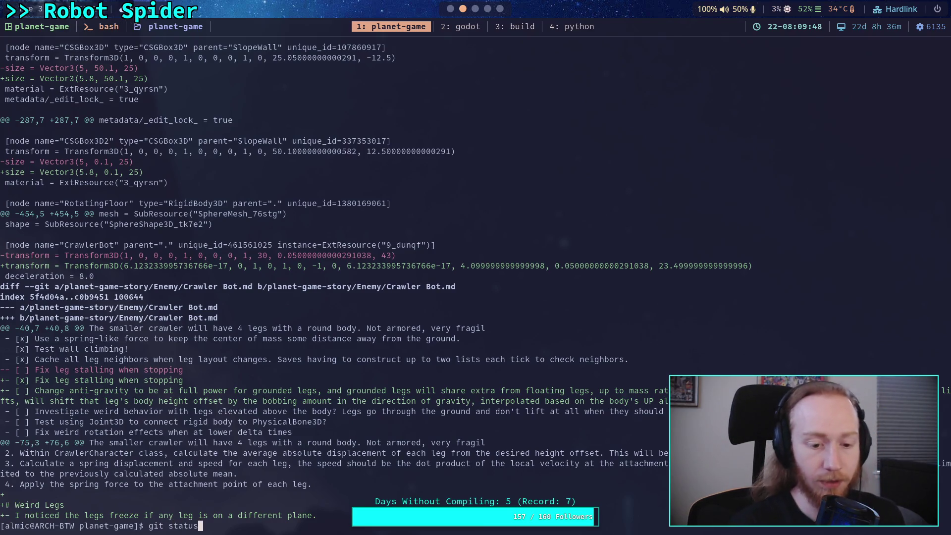
type("tus")
key("Return")
type("git coc")
key("BackSpace")
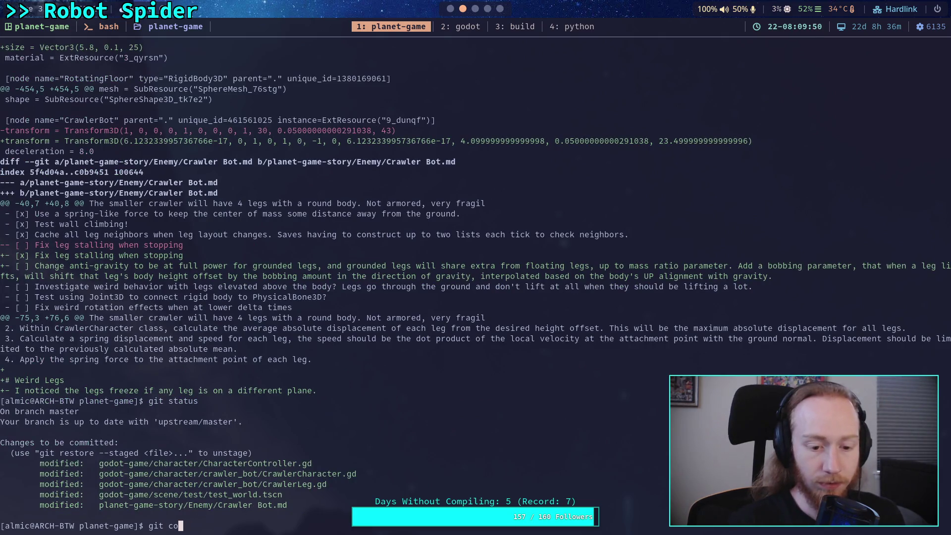
type("mmit")
key("Return")
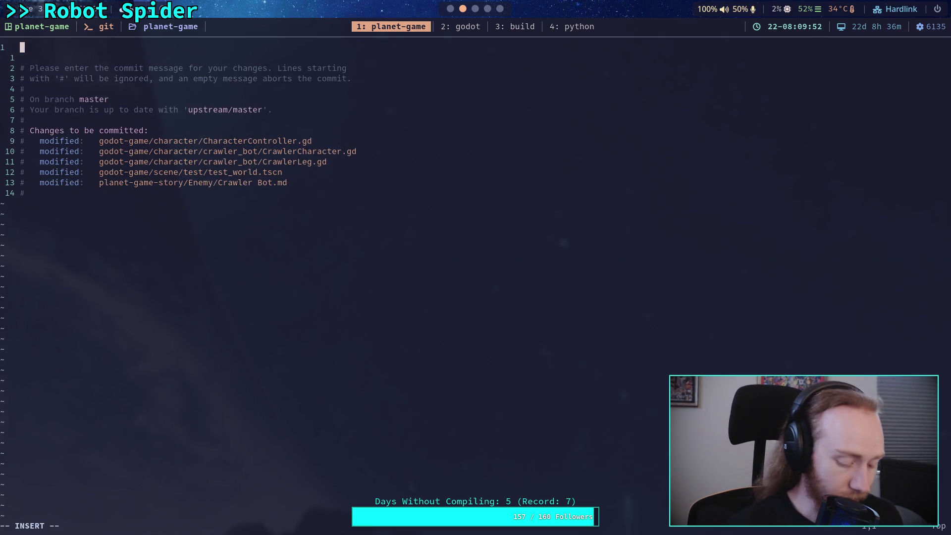
Enter the title 'Work on anti-gravity, leg improvements' and begin a bullet on more accurate leg springs.
type("Work")
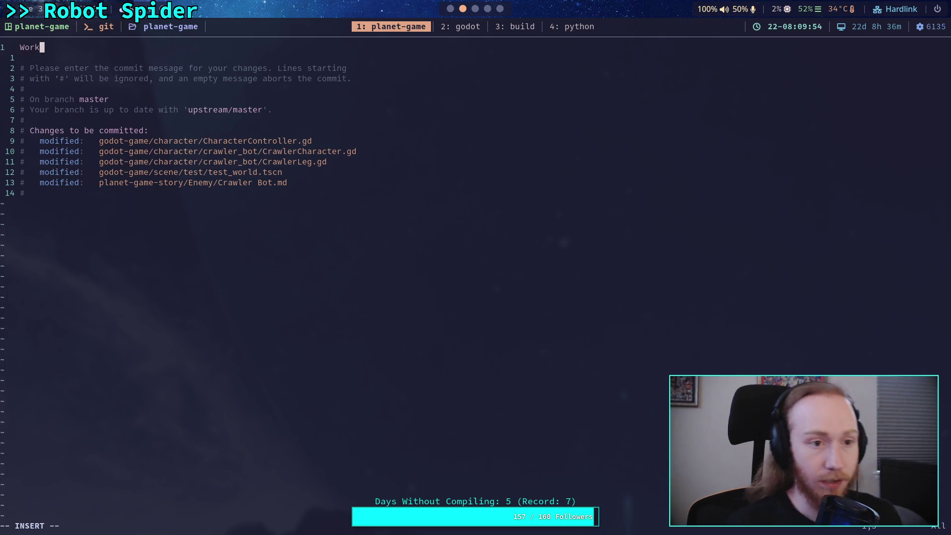
type(" on ant")
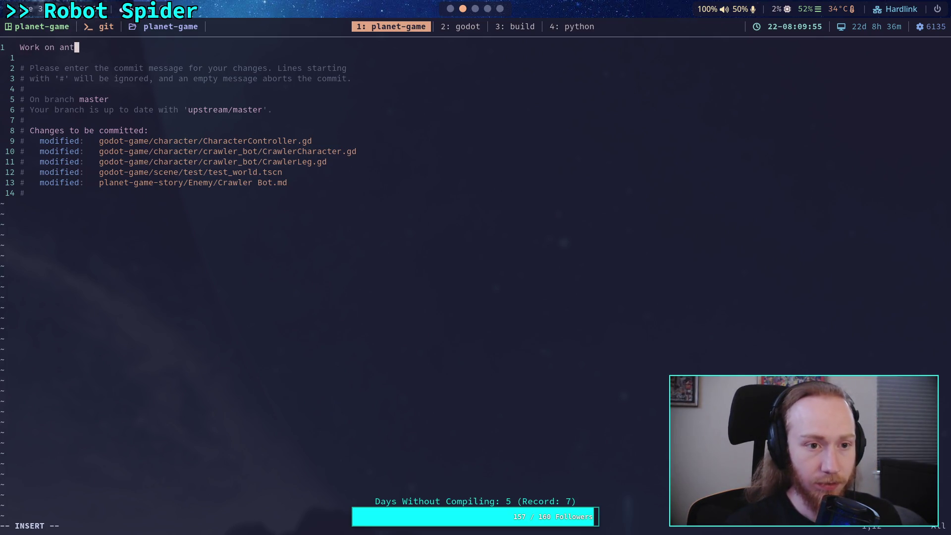
type("i-gra")
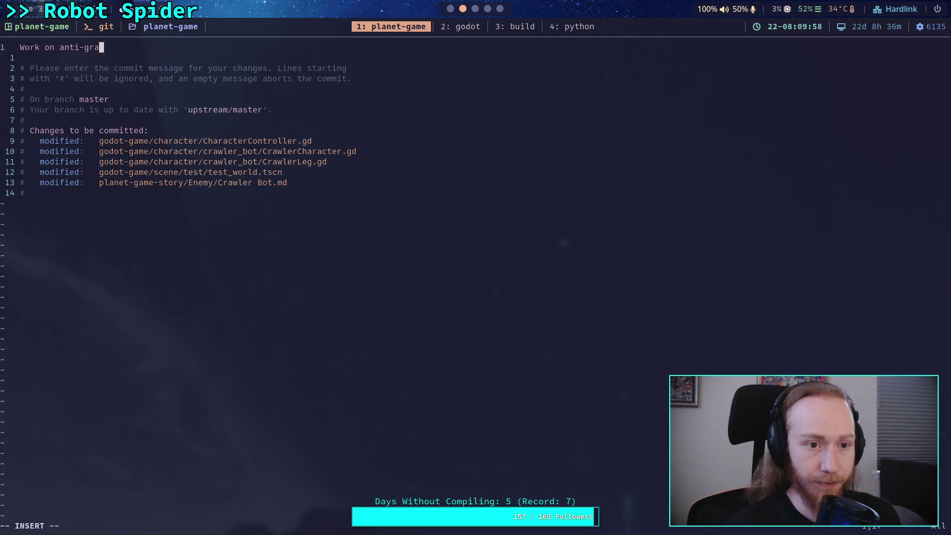
type("vity, leg impro")
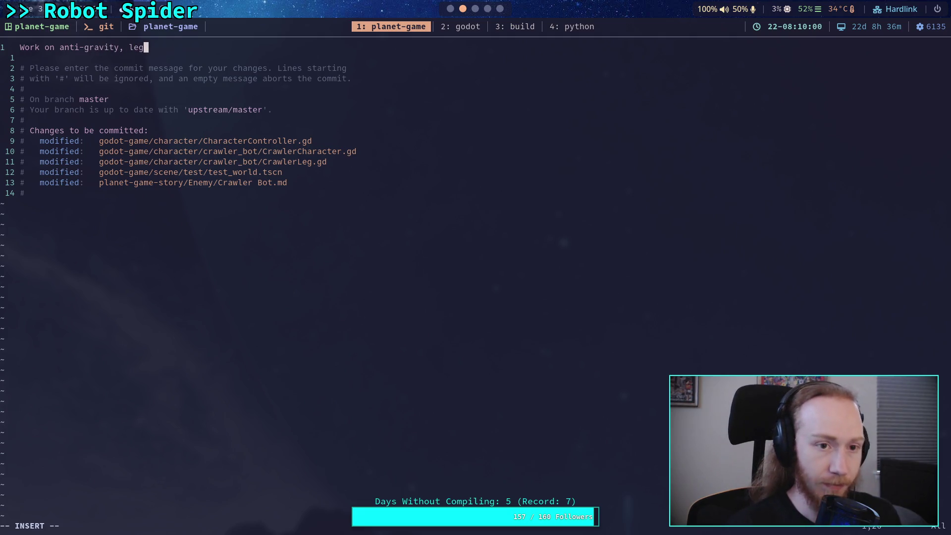
type("vements")
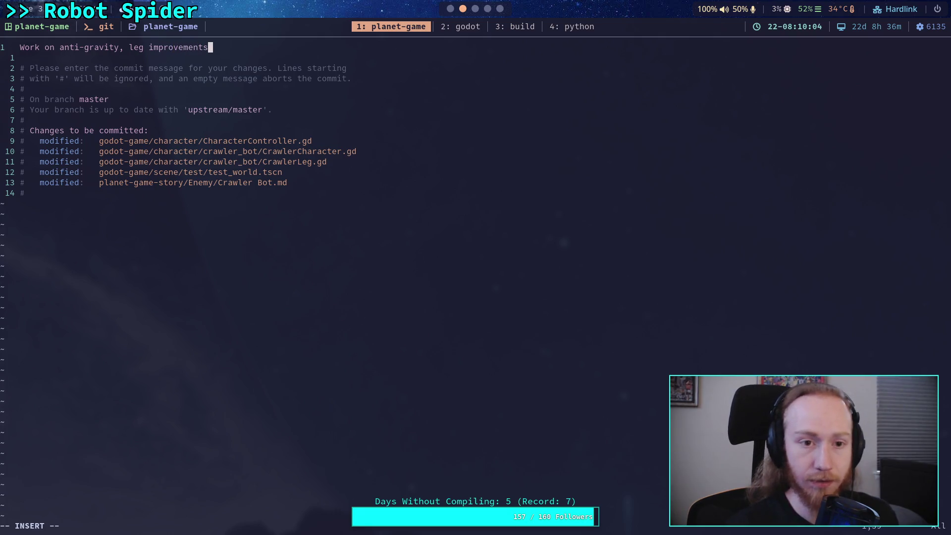
key("Return")
key("Return")
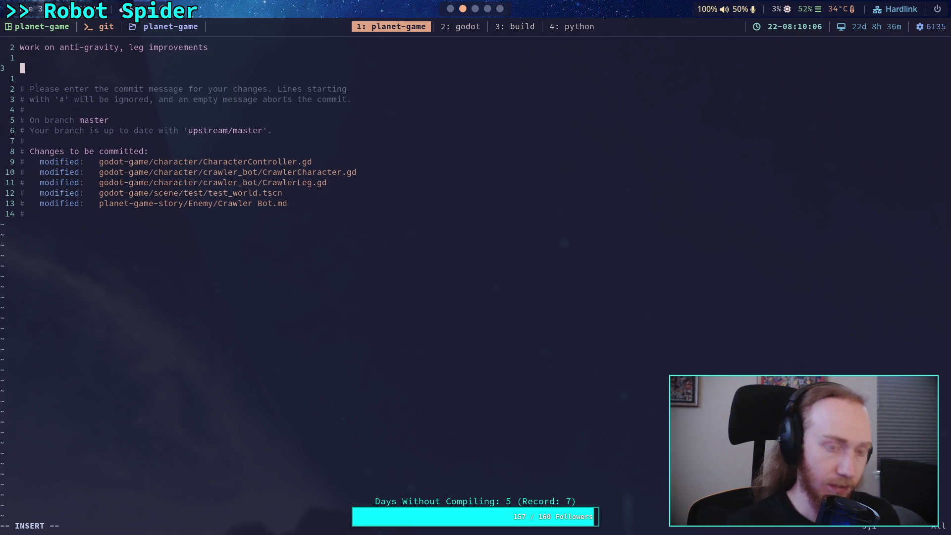
type("- ")
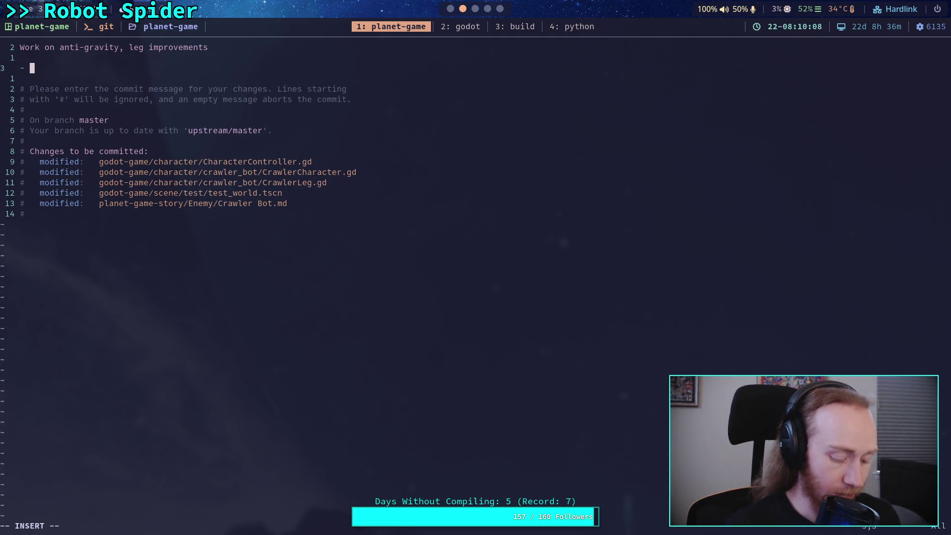
type("Leg springs ")
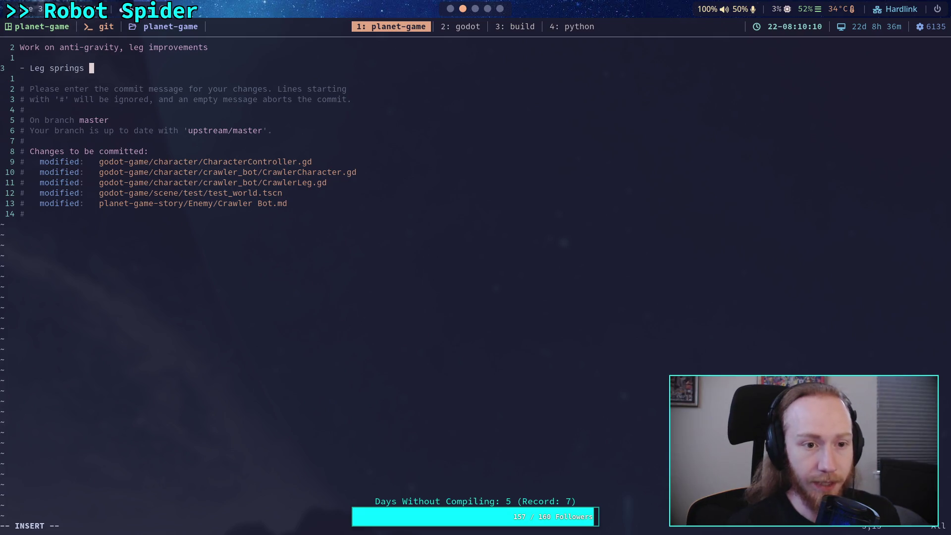
type("much")
key("BackSpace")
key("BackSpace")
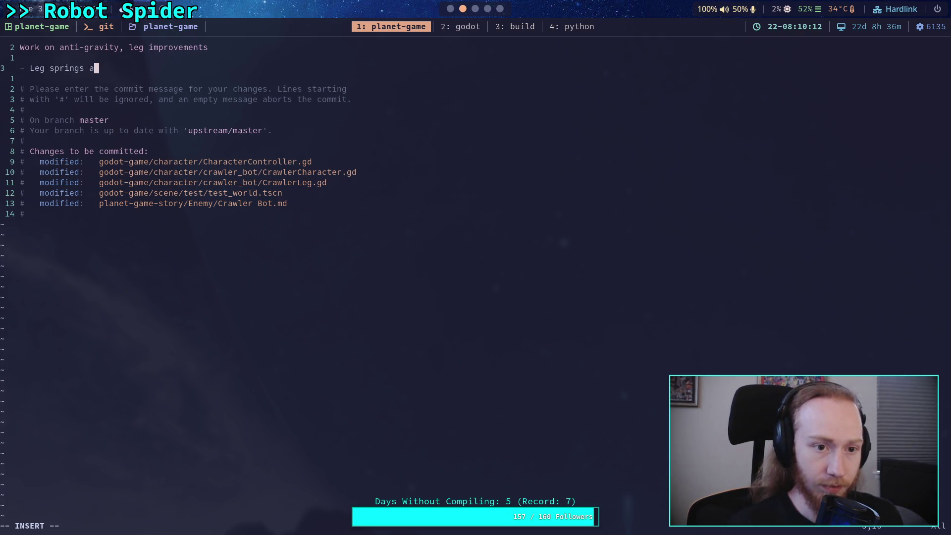
type("re nom")
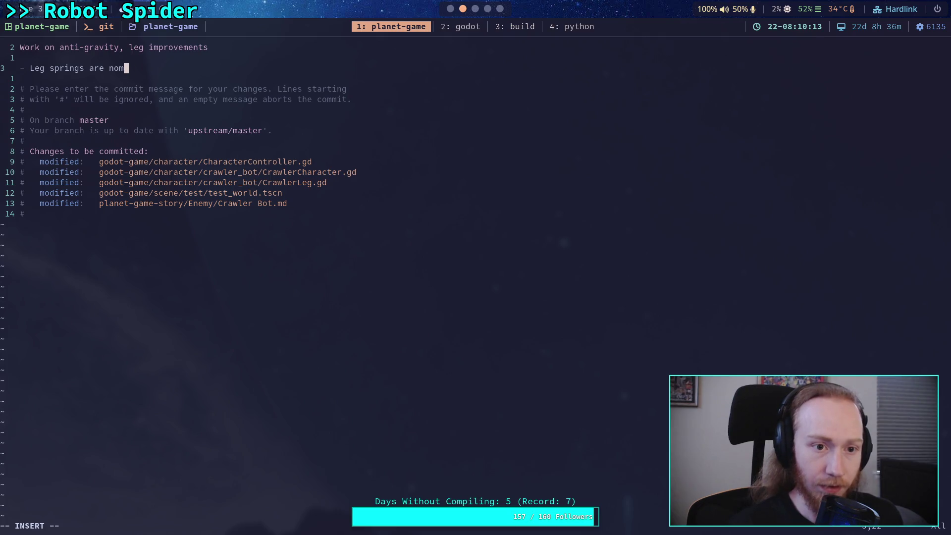
key("BackSpace")
type("w mu")
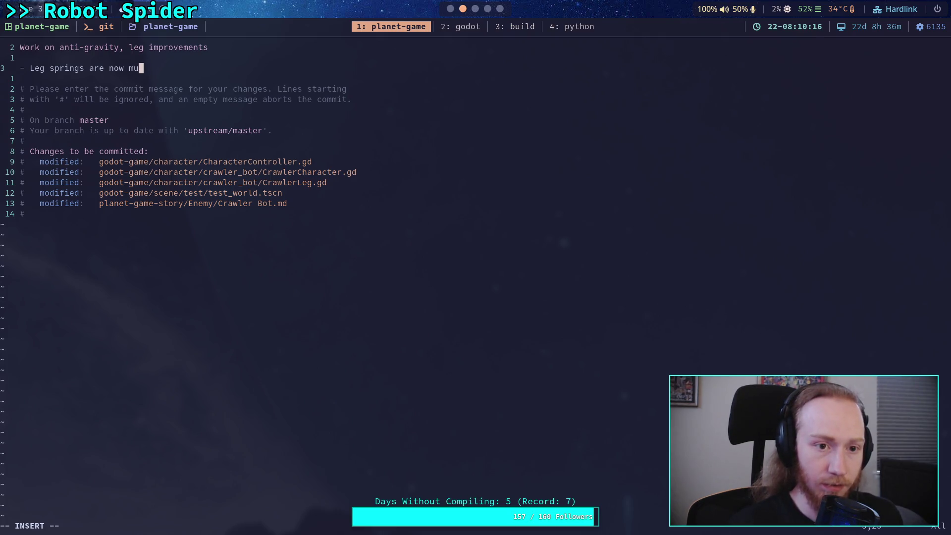
type("ch meore acc")
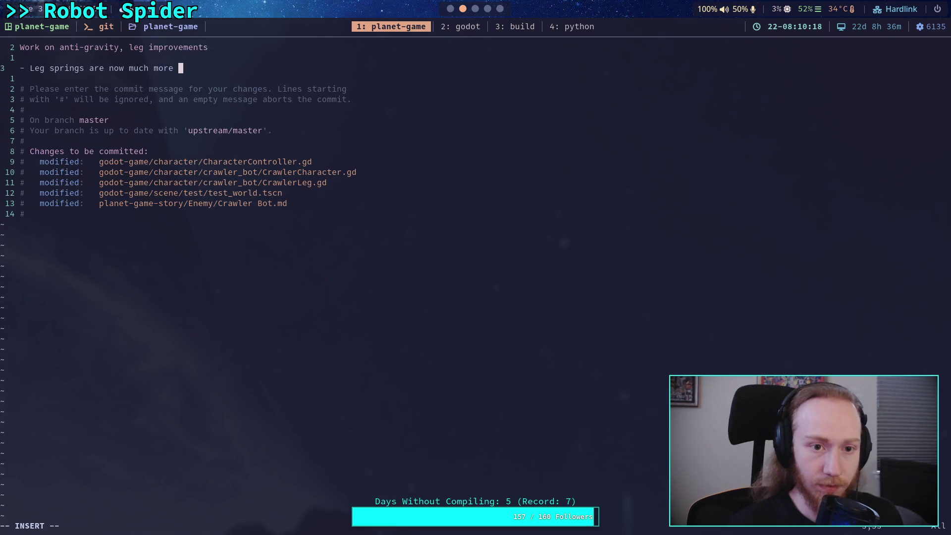
type("ate, ")
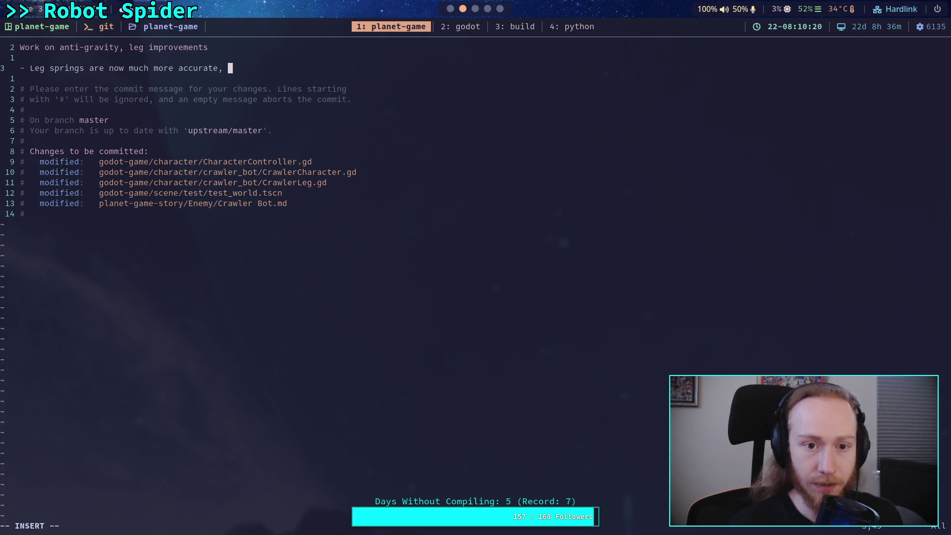
type("calcul")
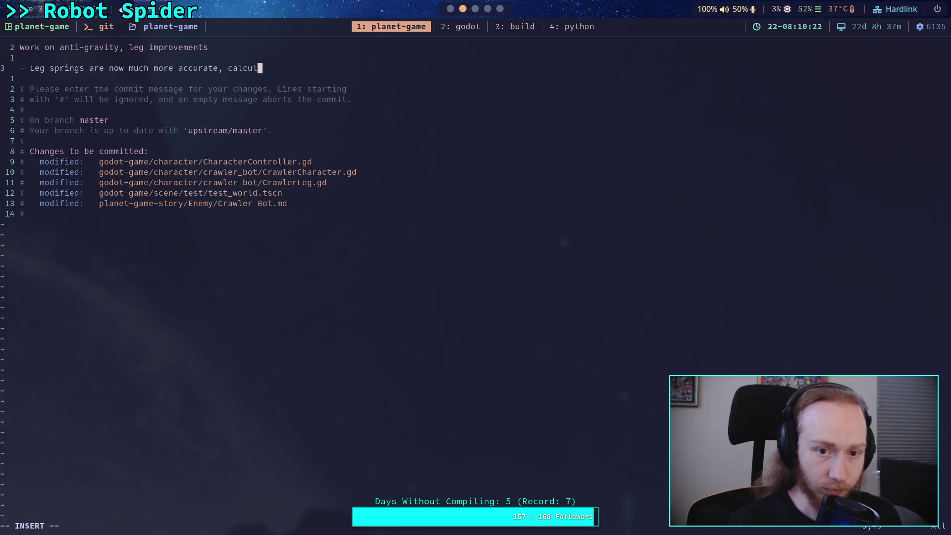
type("ati")
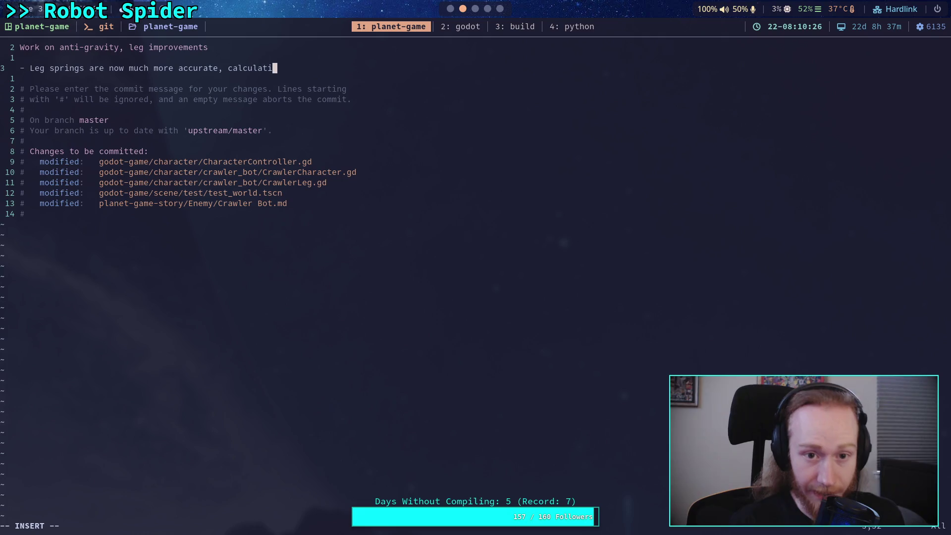
type("ng")
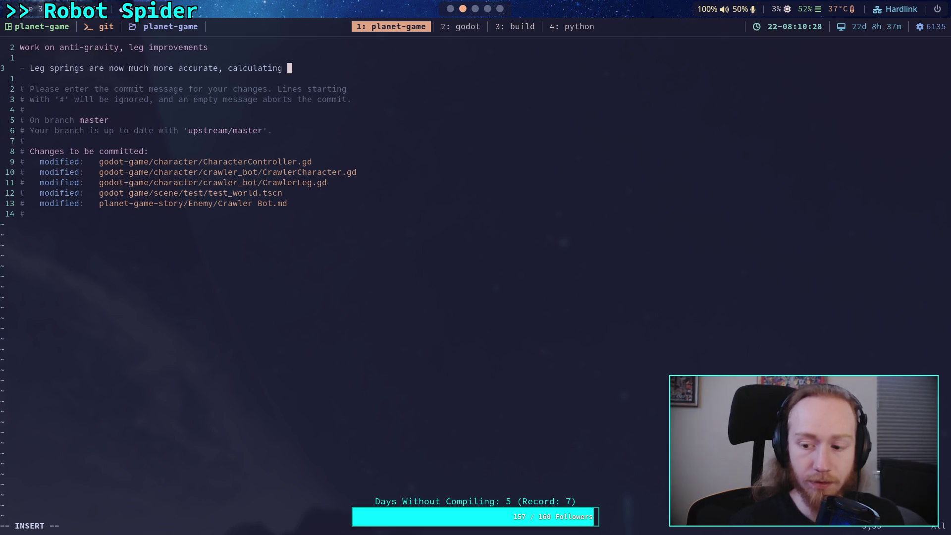
type("sing")
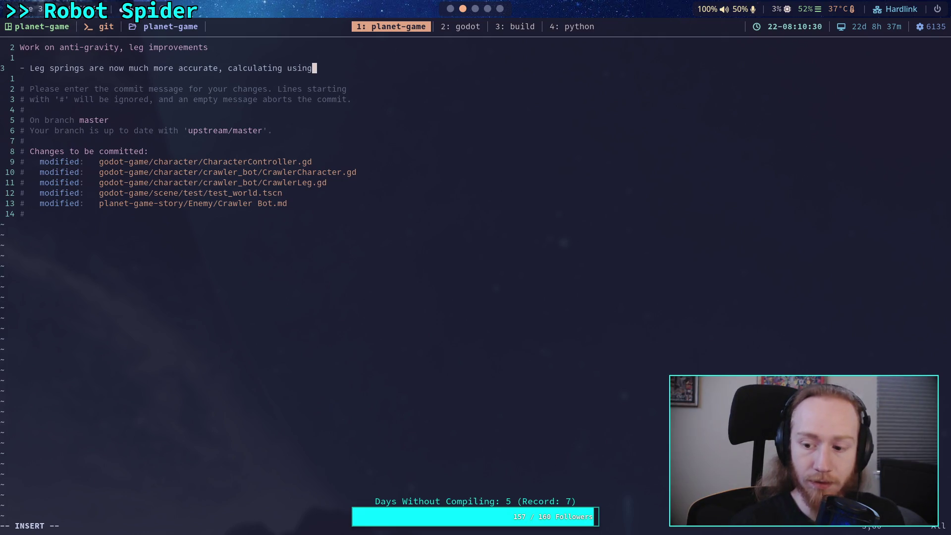
Finish that bullet with 'sub-tick iteration' and start a second bullet, 'Fixed legs stalling when…'.
key("Return")
type("sub-ticks")
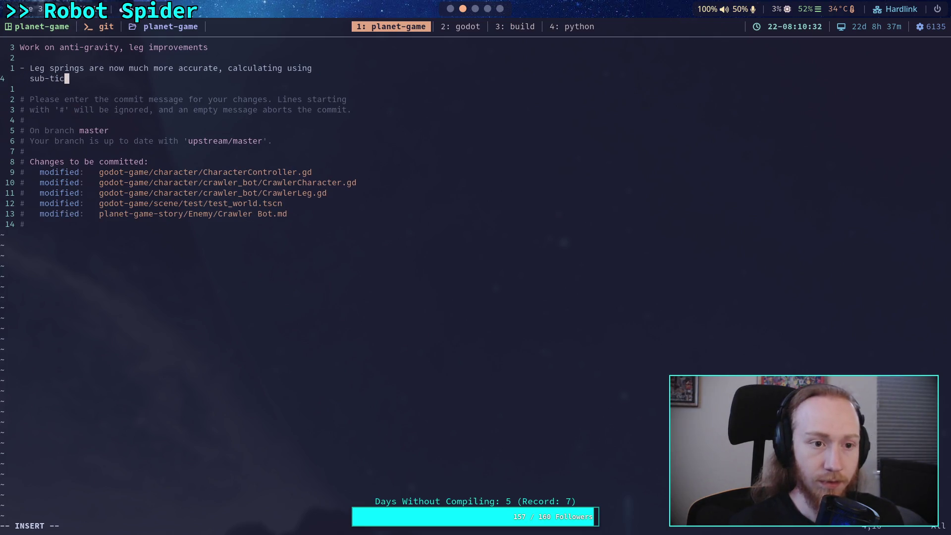
key("BackSpace")
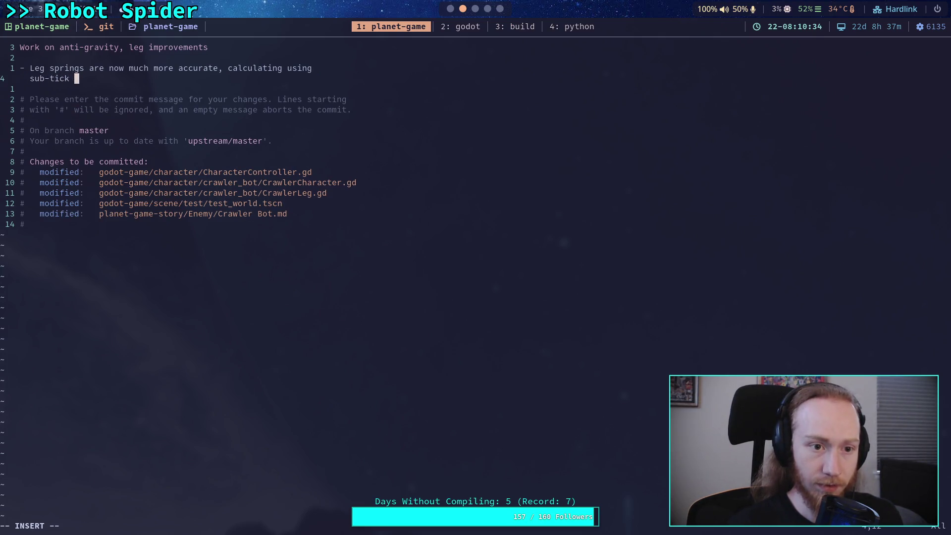
type("iteration.")
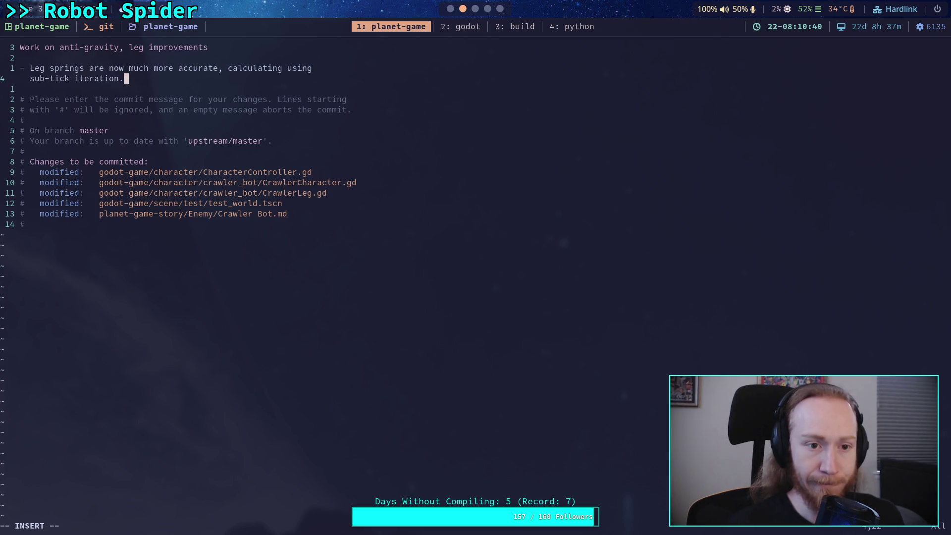
key("Return")
type("- ")
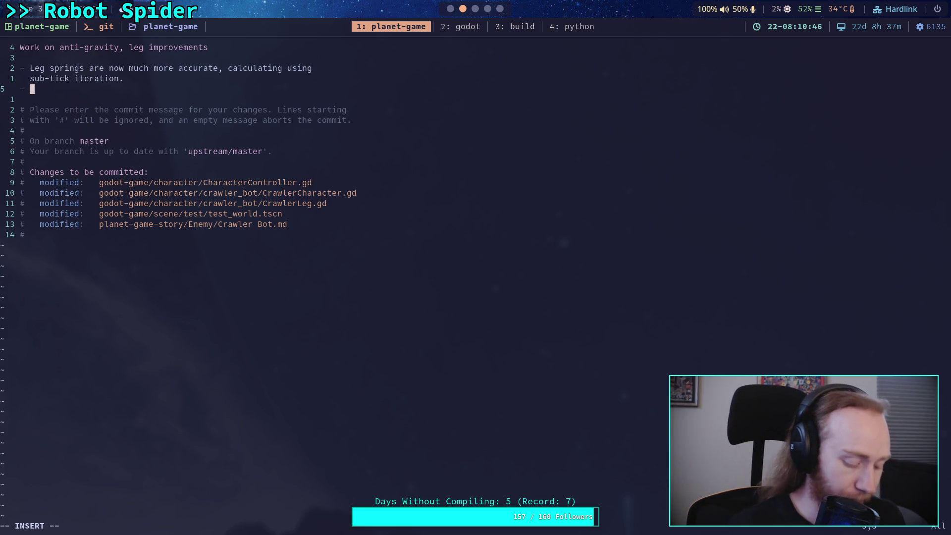
type("Fi")
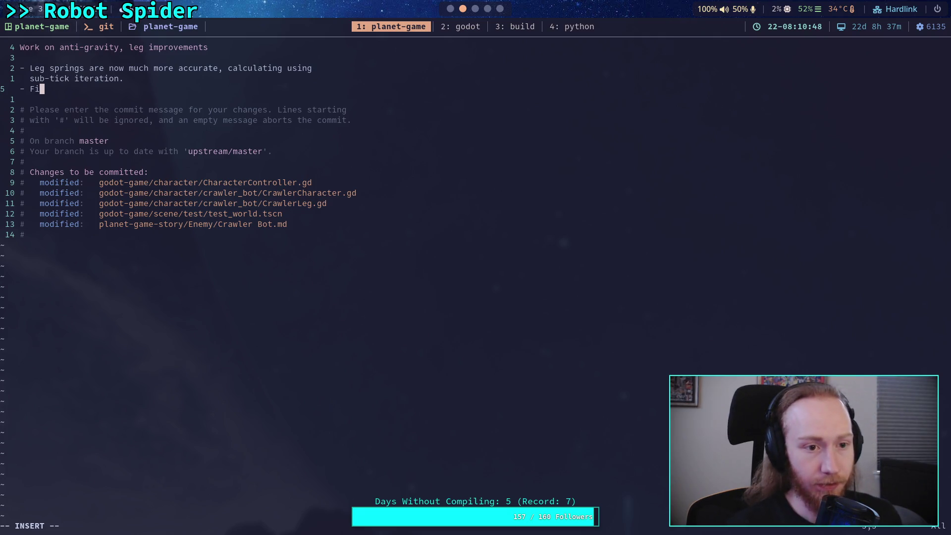
type("xed ")
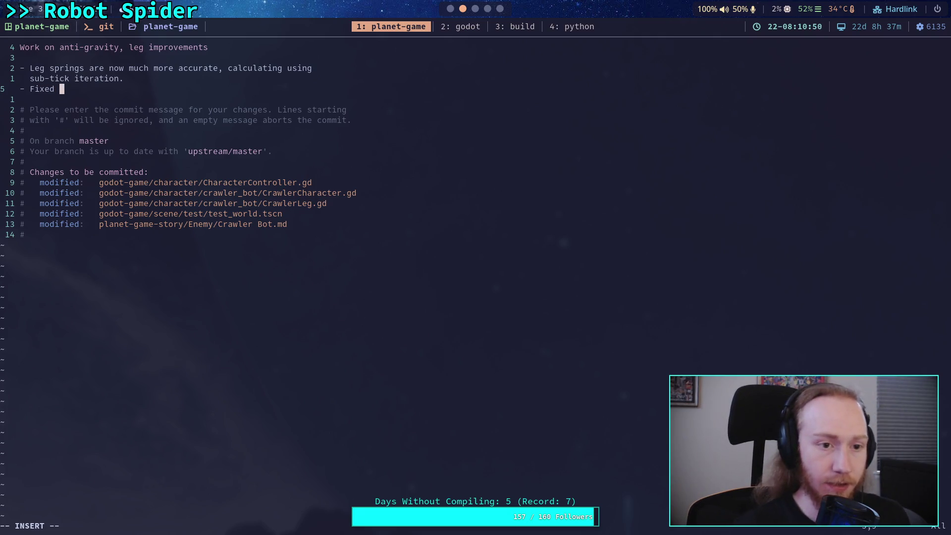
type("legs stalling")
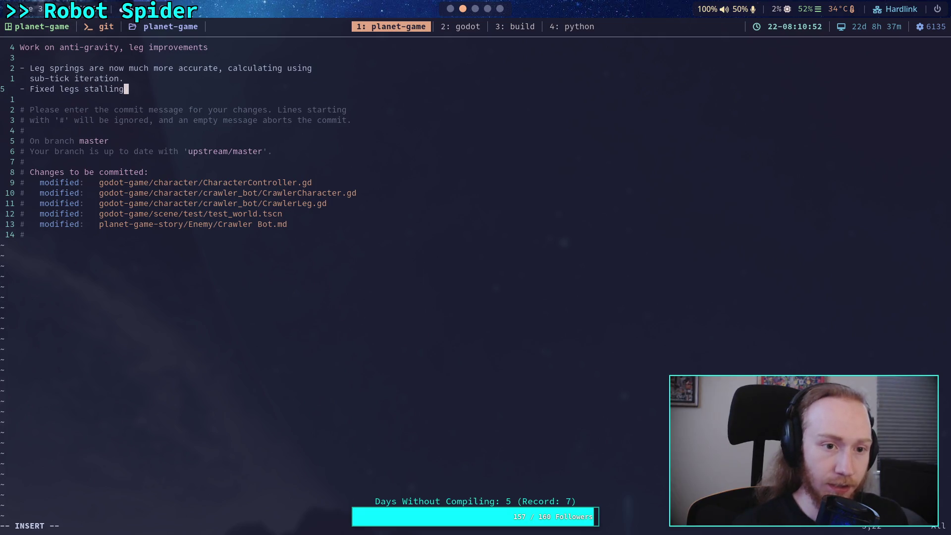
type(" when n")
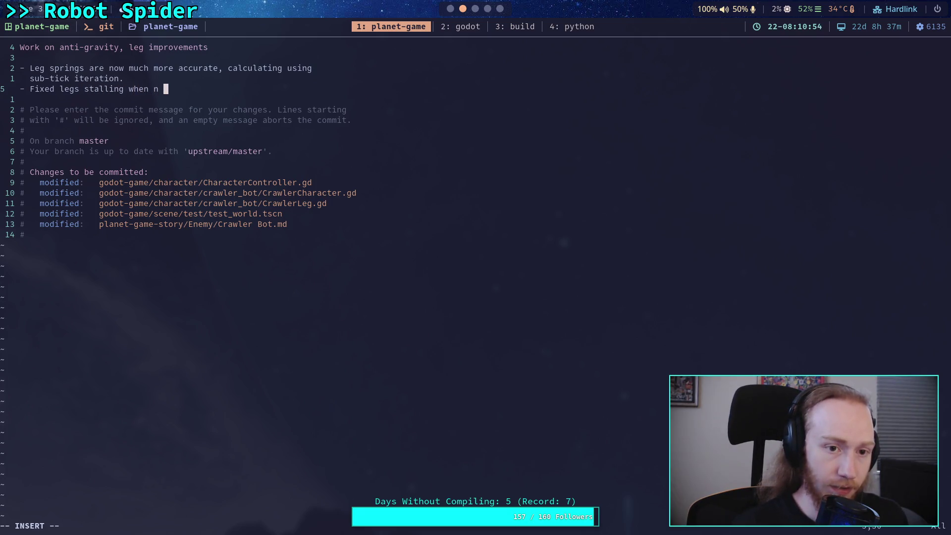
Complete the bullet: legs stalling when in the air and the body has some ground velocity.
key("BackSpace")
key("BackSpace")
type("in the air and ")
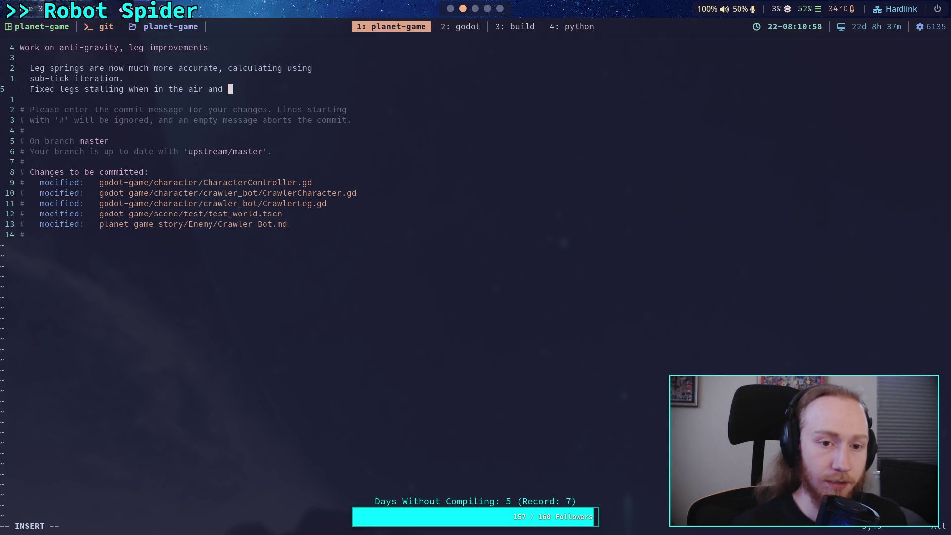
type("trying")
key("BackSpace")
key("BackSpace")
key("BackSpace")
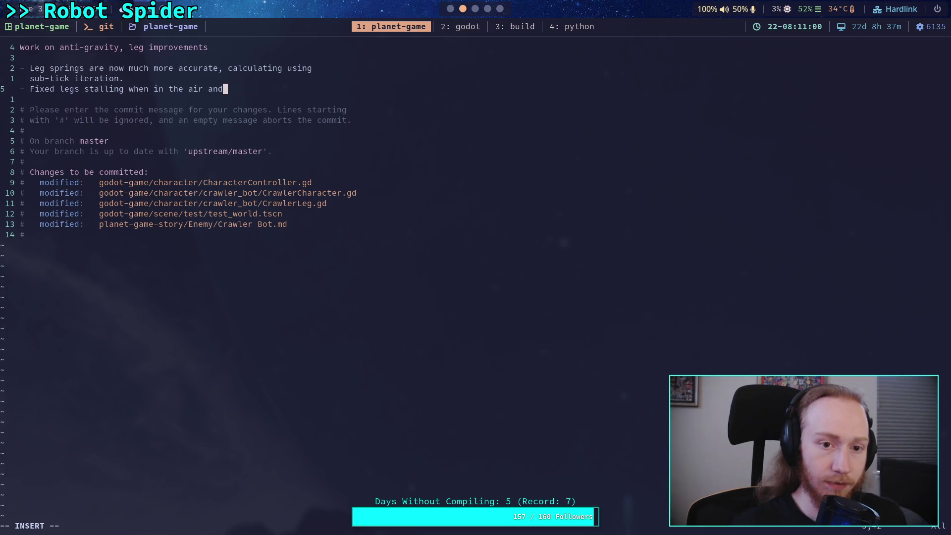
type("the body is ")
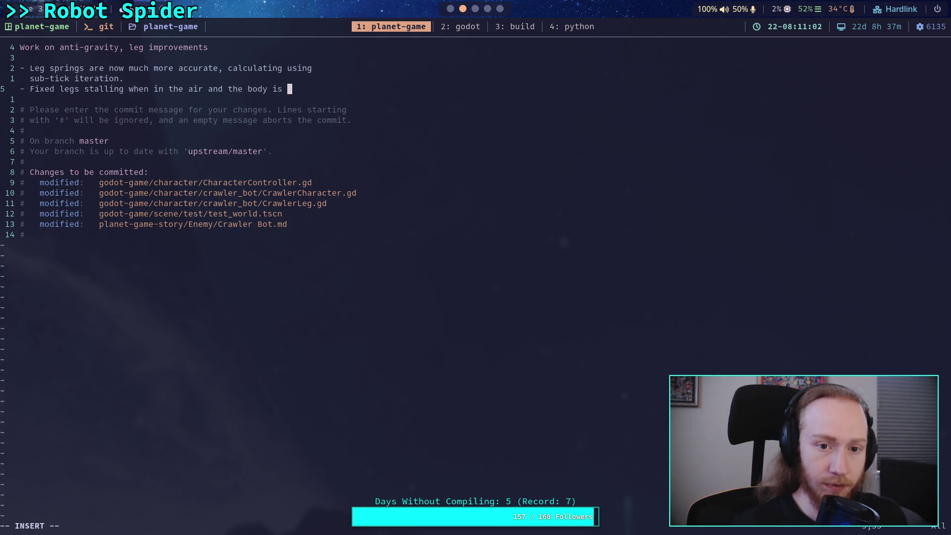
type("move")
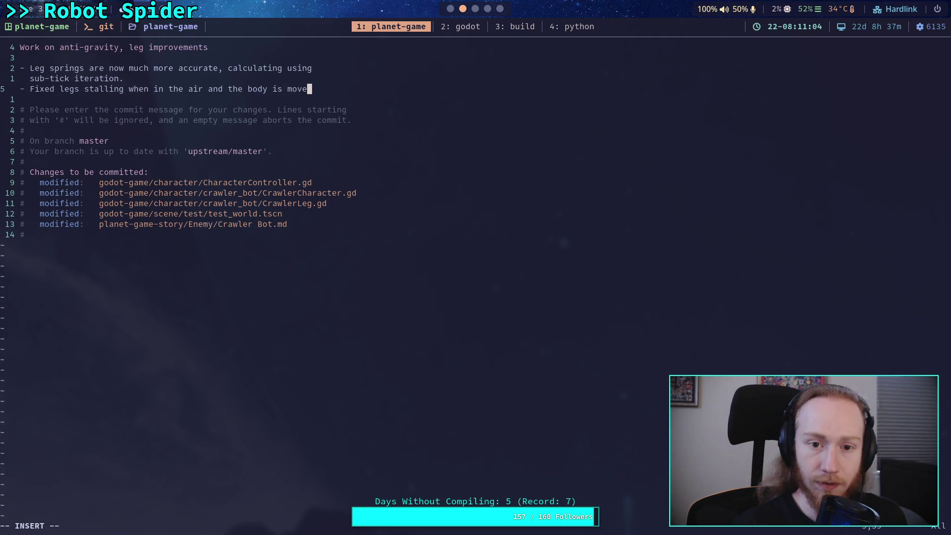
key("BackSpace")
type("ing")
key("BackSpace")
key("BackSpace")
key("BackSpace")
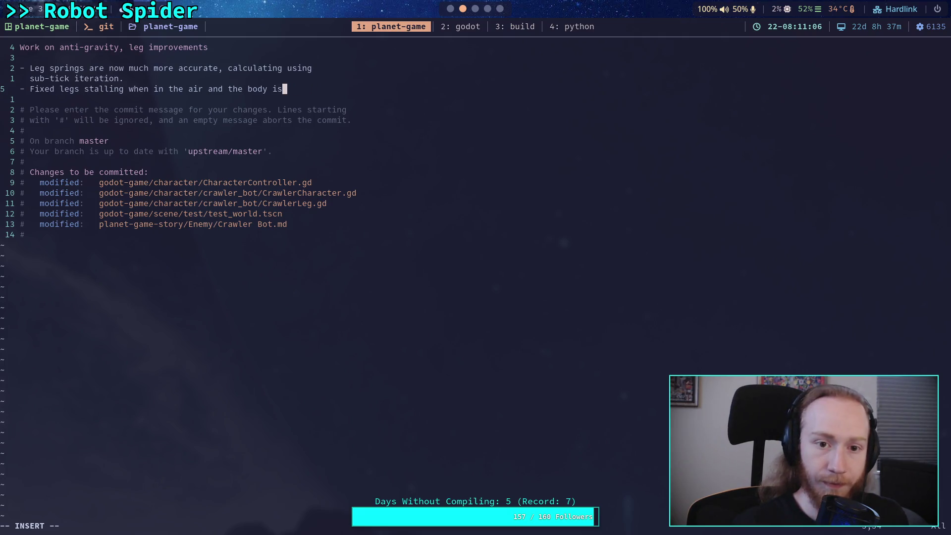
key("BackSpace")
key("BackSpace")
type("has  ")
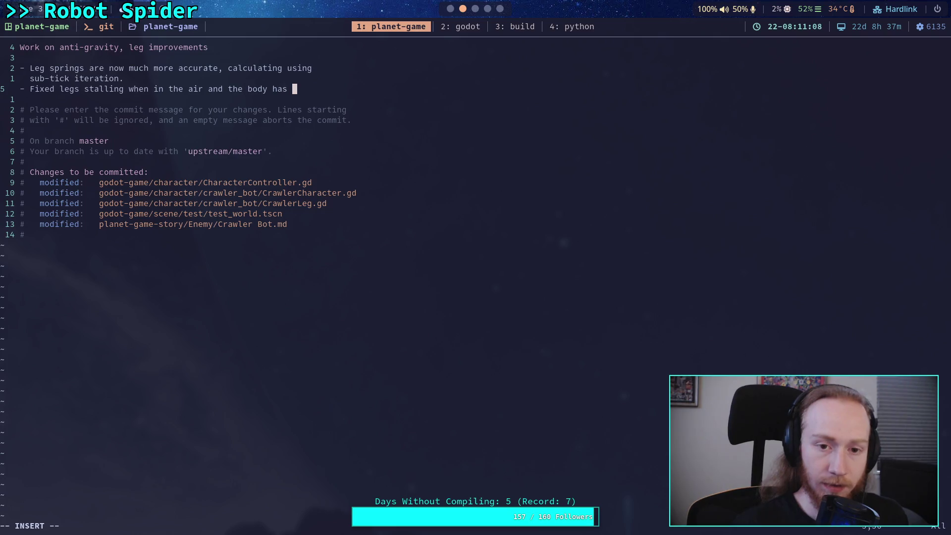
type(" some ")
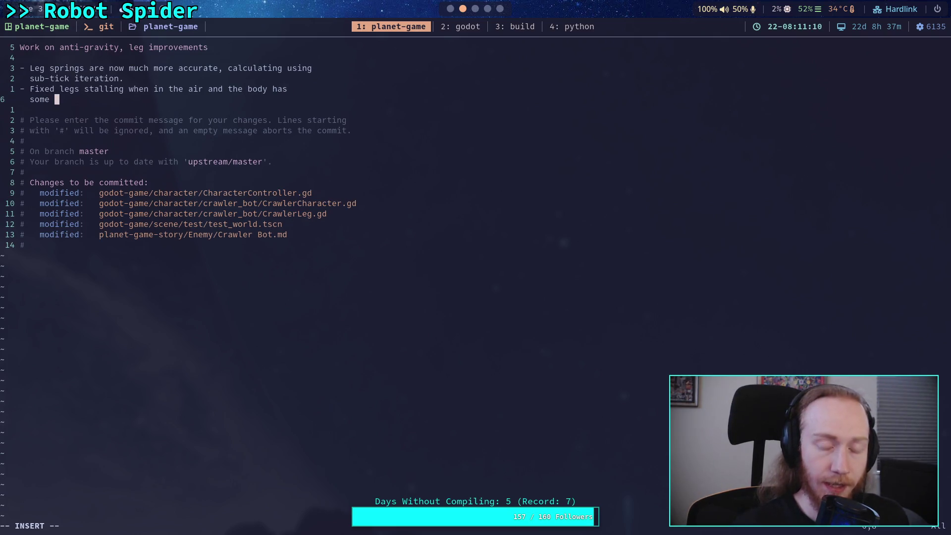
type("ground ")
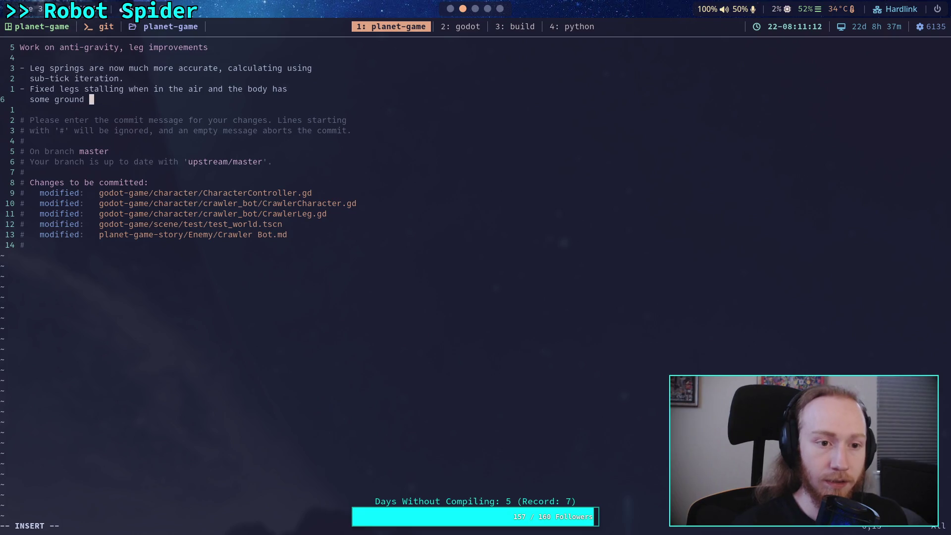
type("velocity")
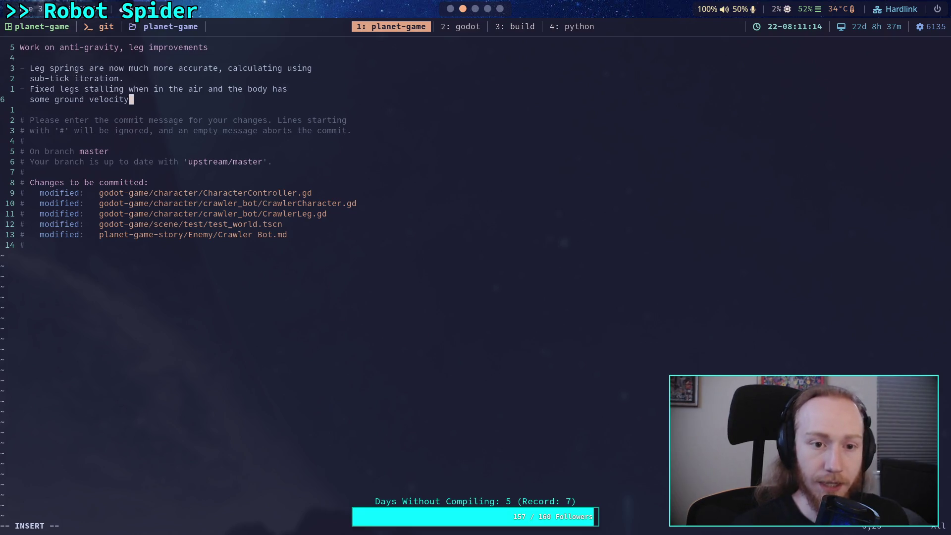
type(".")
key("Return")
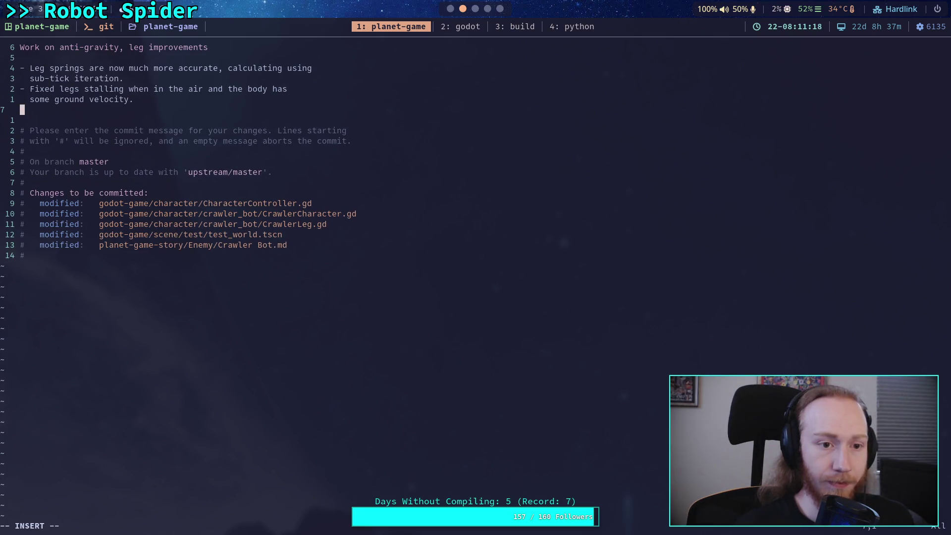
Remove the trailing periods and begin a third bullet on CharacterController timing for forces.
key("BackSpace")
key("BackSpace")
key("Up")
key("Up")
key("BackSpace")
key("Down")
key("Down")
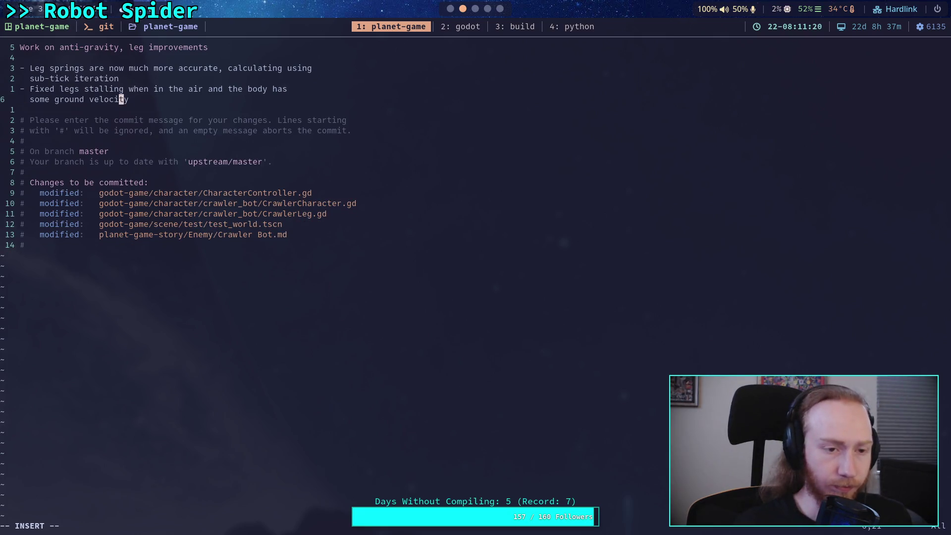
key("Escape")
type("o- ")
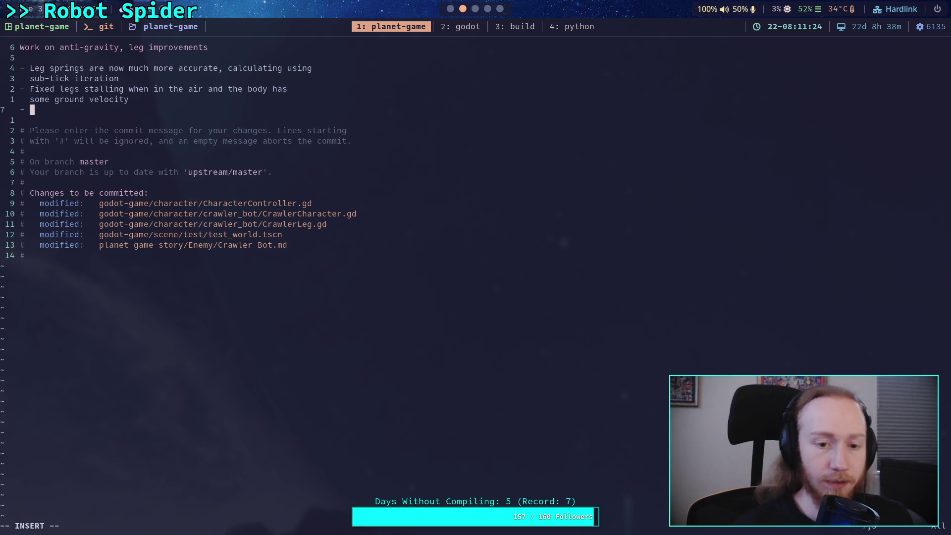
type("Update")
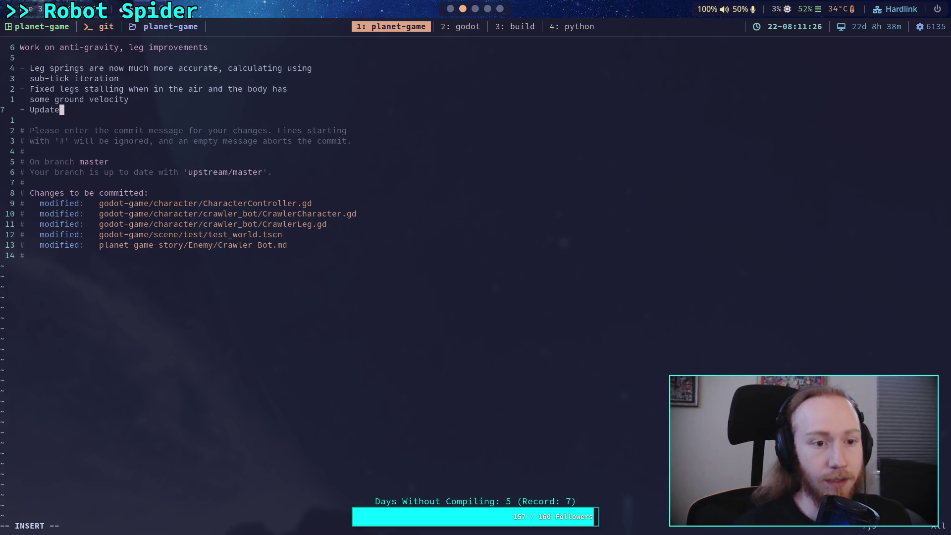
type("d C")
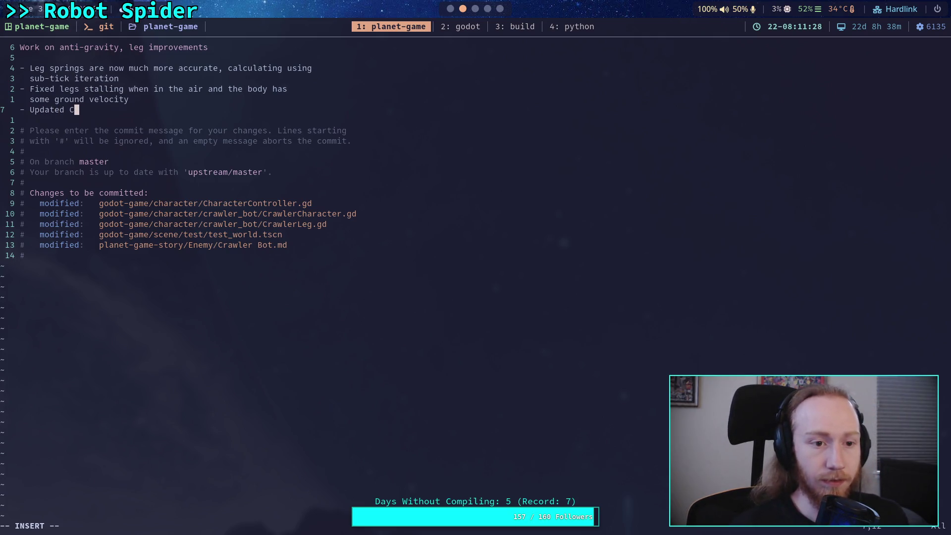
type("haracterCo")
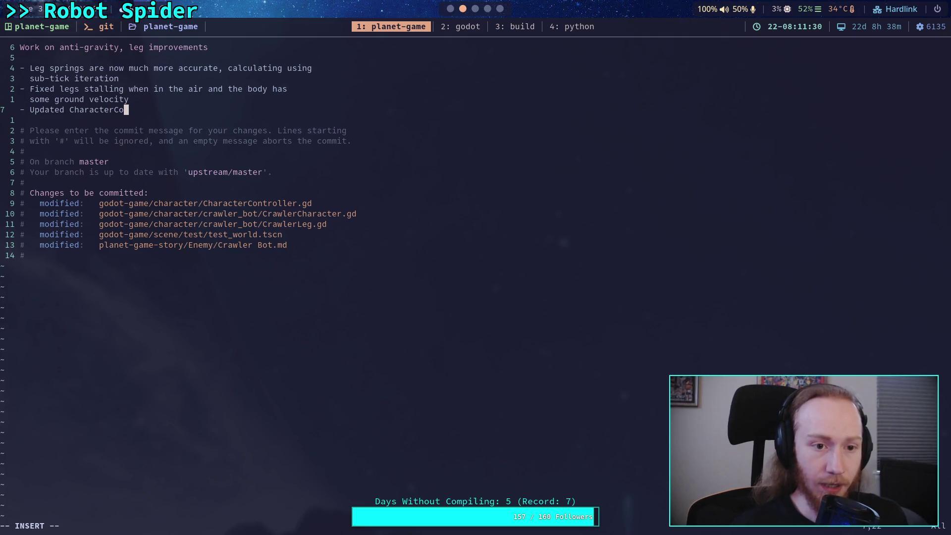
type("ntroller t")
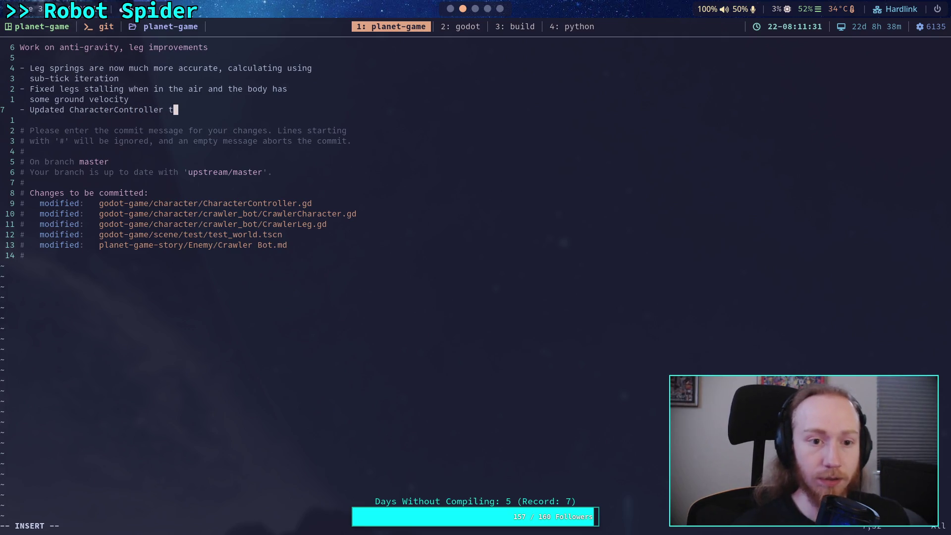
type("o support ")
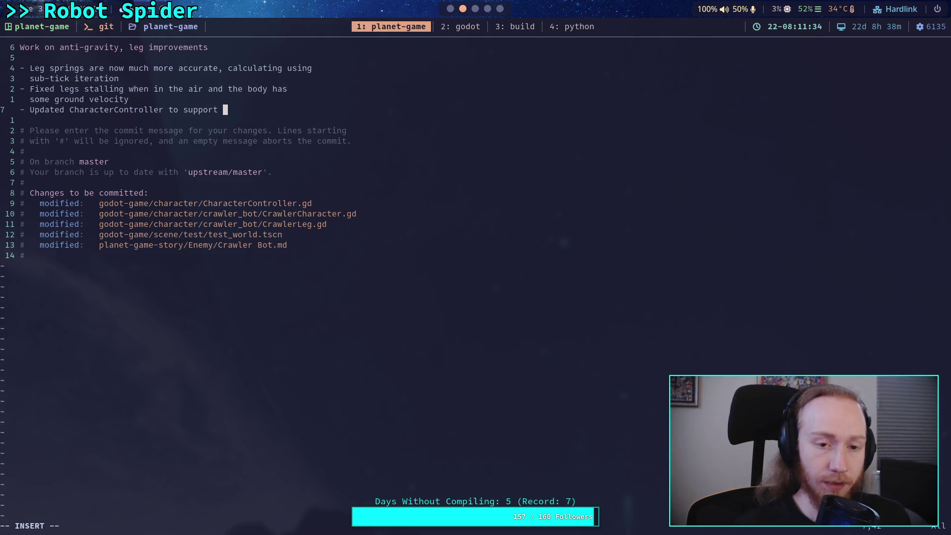
type("better")
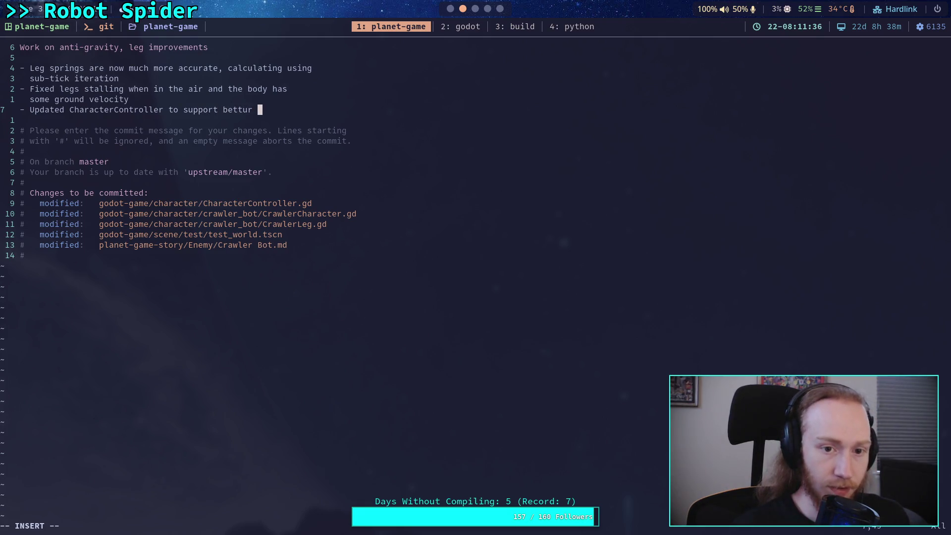
type("iming")
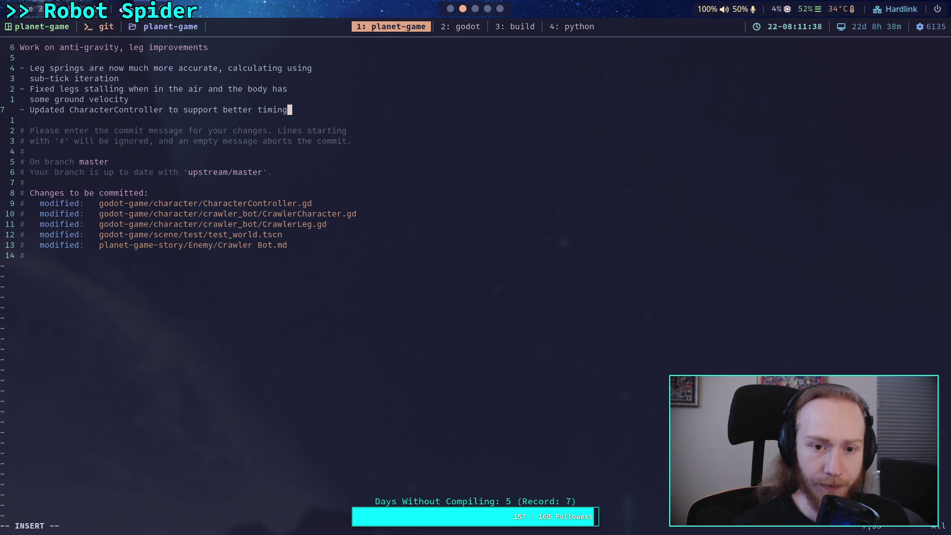
type(" for ")
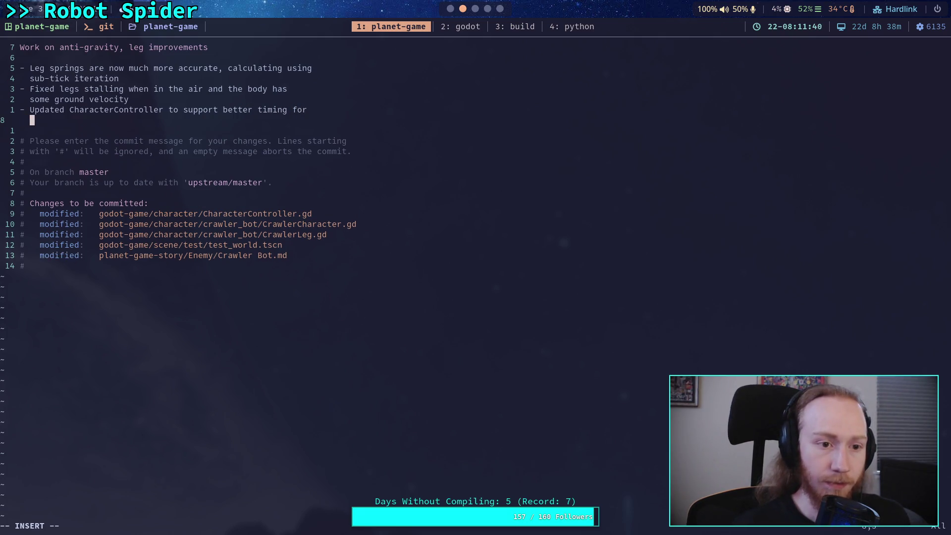
type("pre")
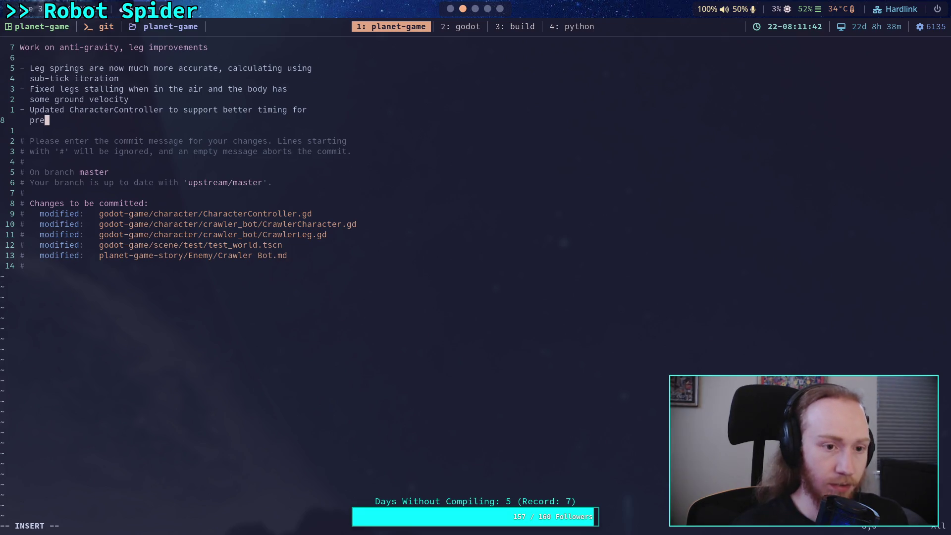
type("-motion ")
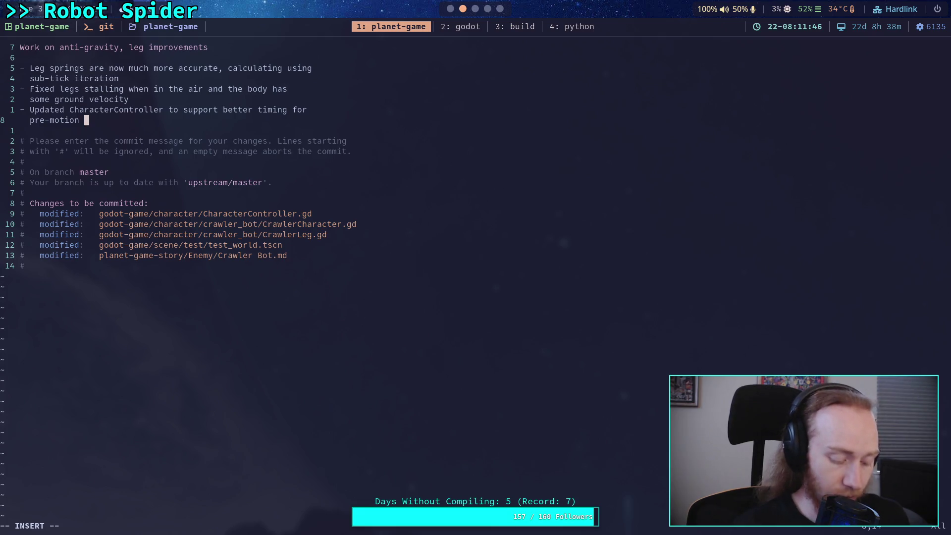
type("forces,")
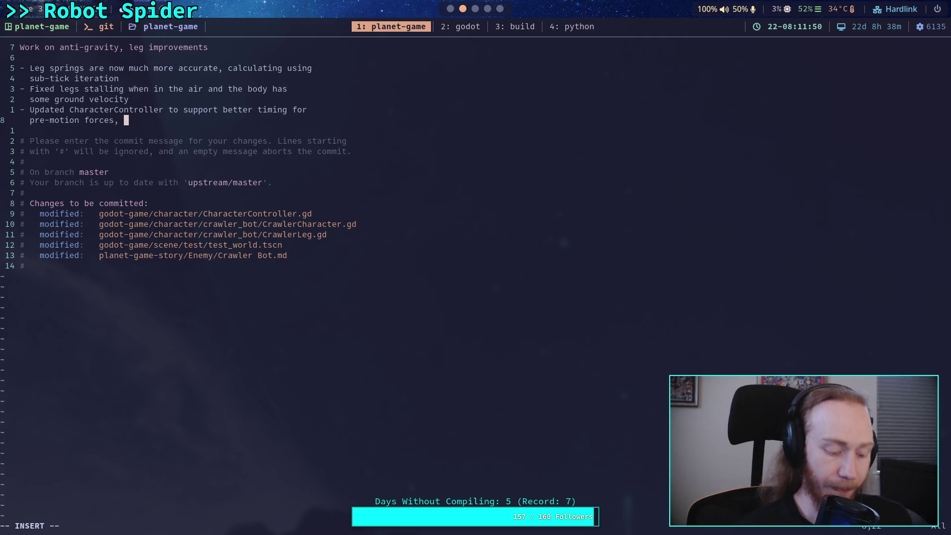
type("fixes")
Drop the unfinished ', fix' and add 'Also fixed normal vector debug on CharacterController when it doesn't use a spring'.
key("BackSpace")
key("BackSpace")
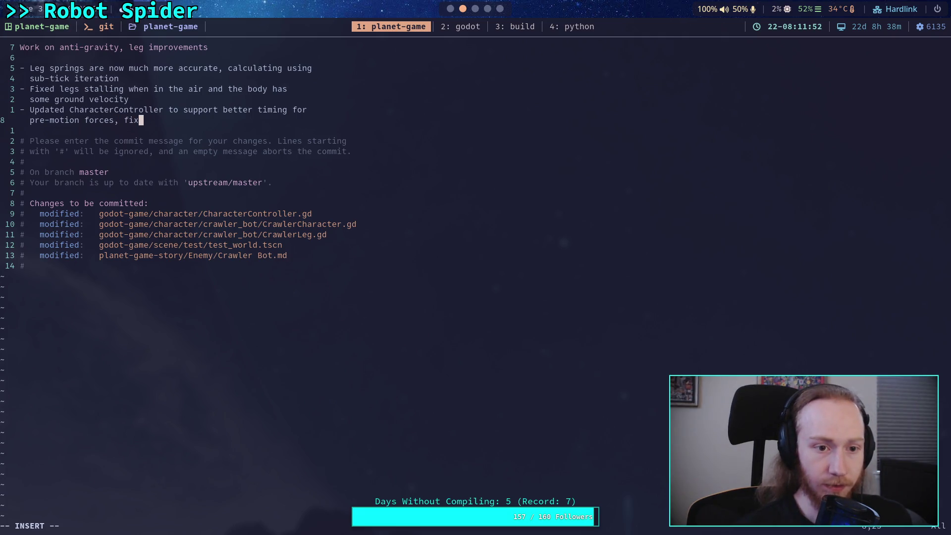
key("BackSpace")
key("BackSpace")
key("BackSpace")
key("Up")
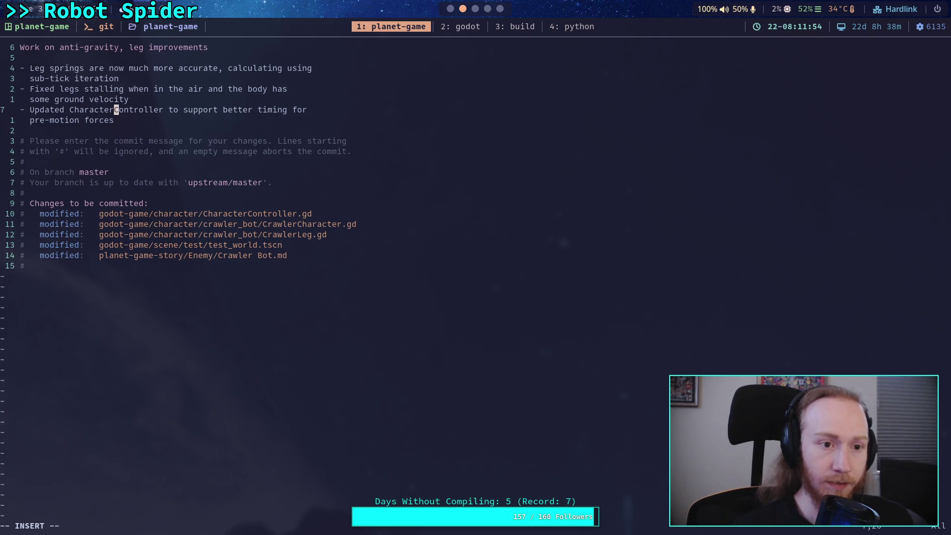
key("Up")
key("Up")
key("Up")
key("Return")
type("- A")
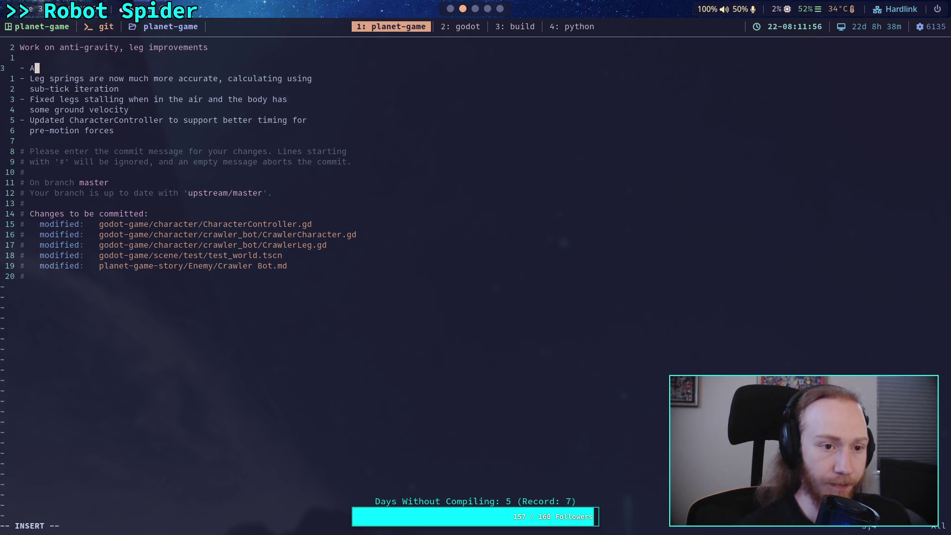
type("lso")
key("BackSpace")
key("BackSpace")
key("BackSpace")
type("lso")
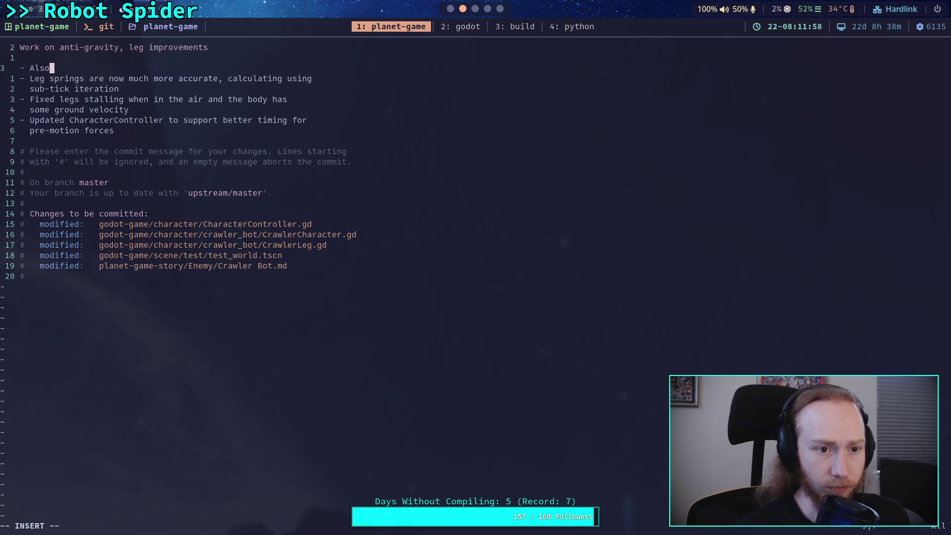
type(" fixed d")
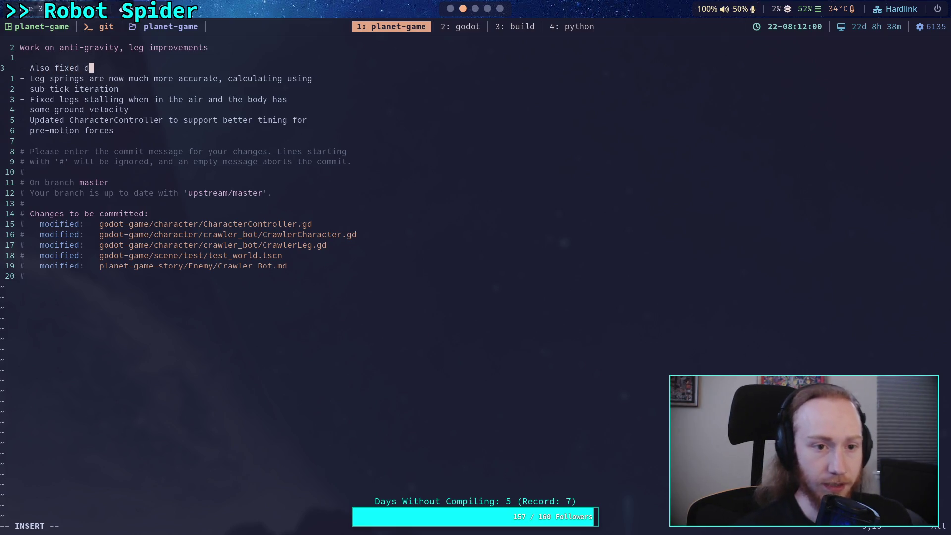
key("BackSpace")
type("normal vect")
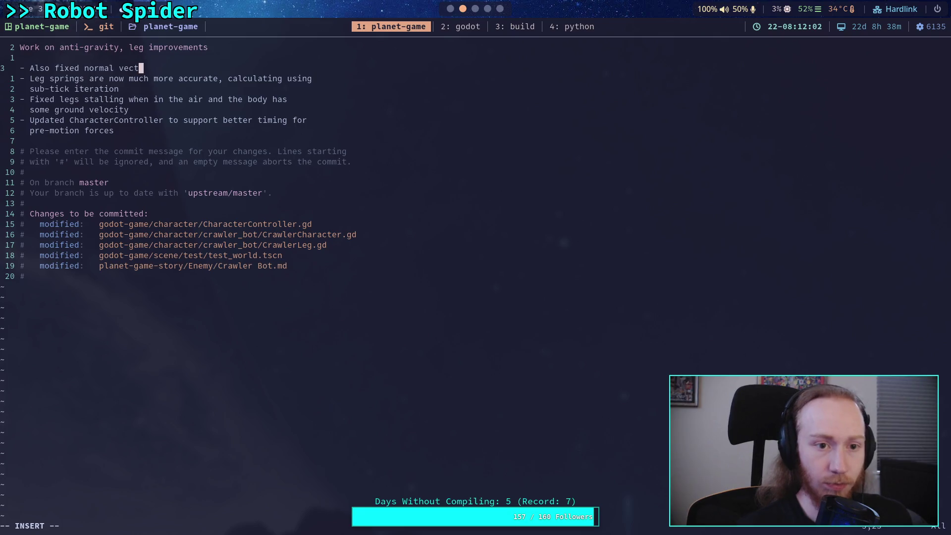
type("or debug ")
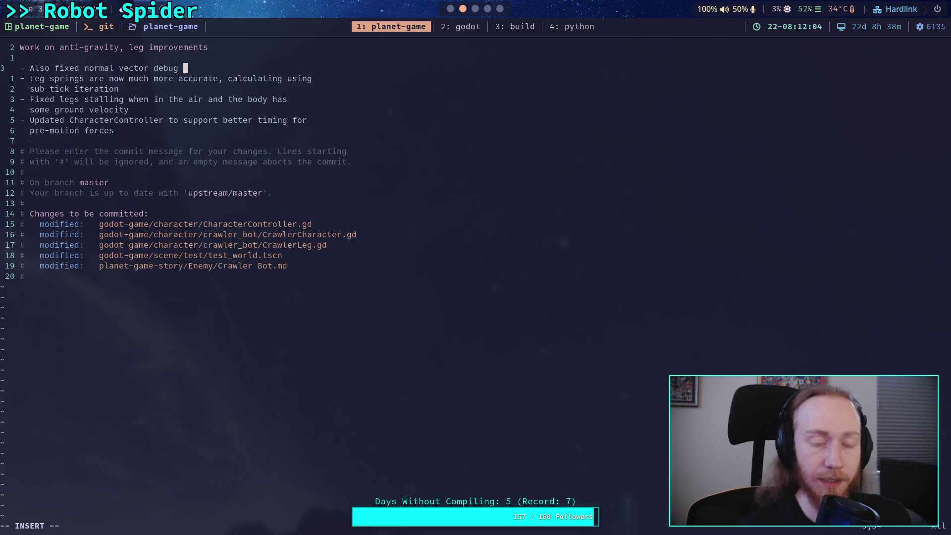
type("on Characte")
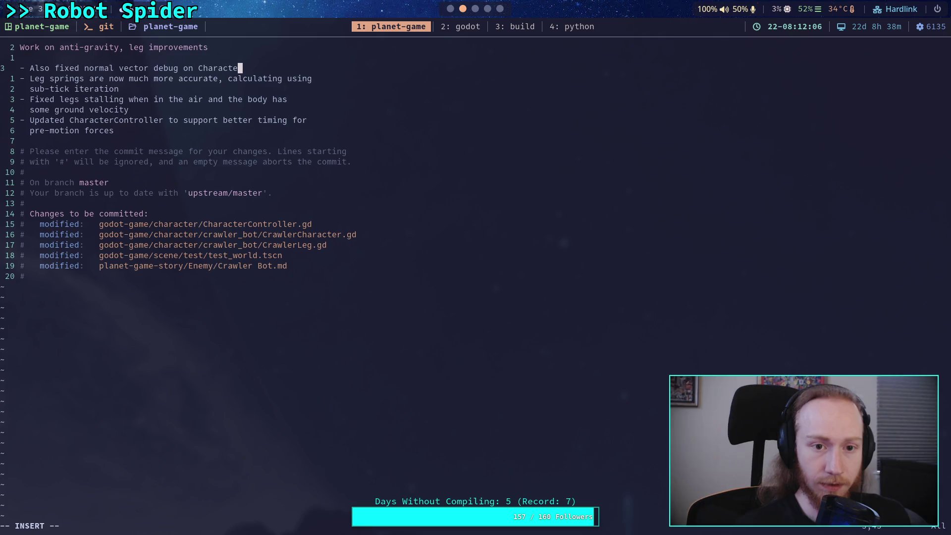
type("rController")
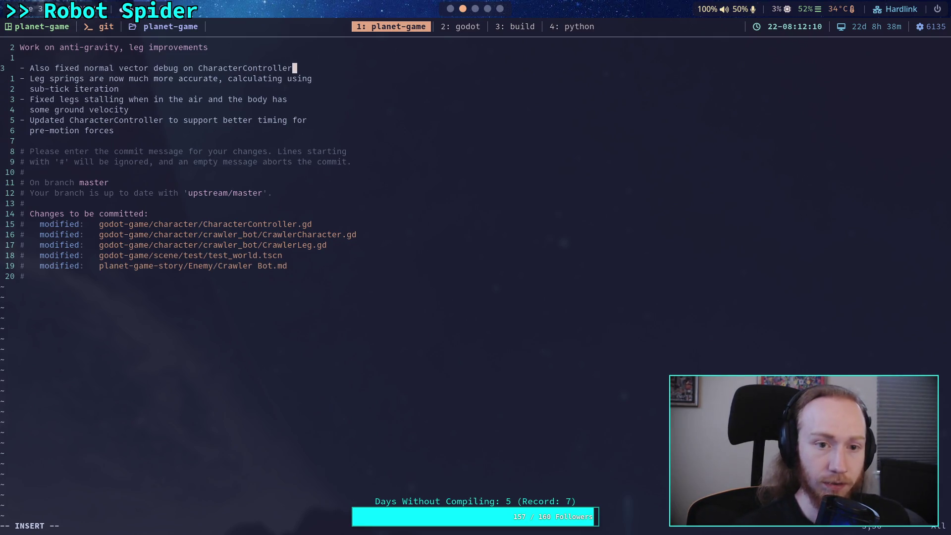
key("Return")
type("when it d")
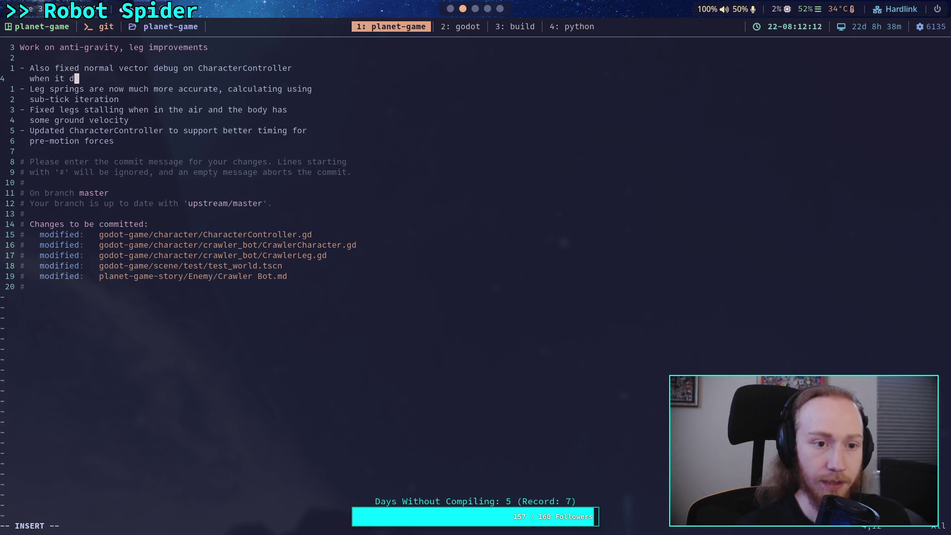
type("oesn't us")
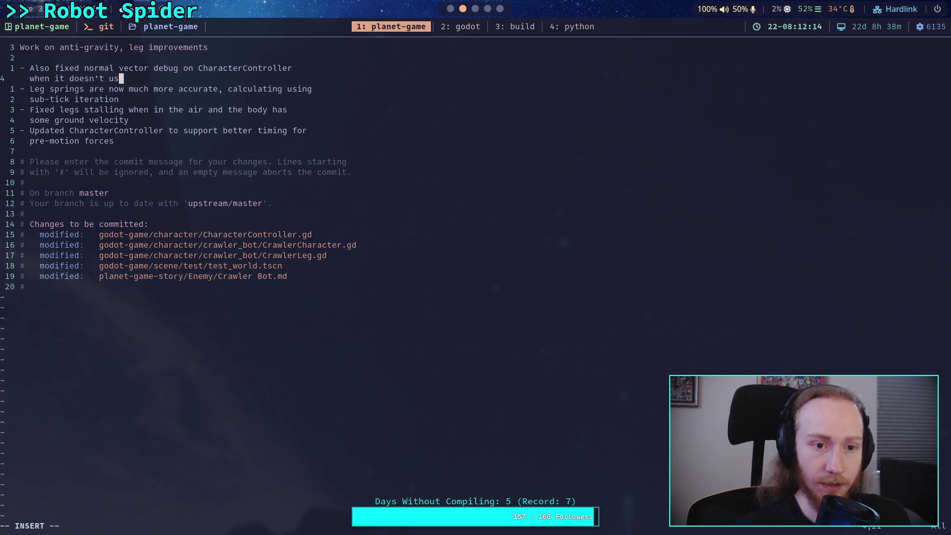
type("e a spring")
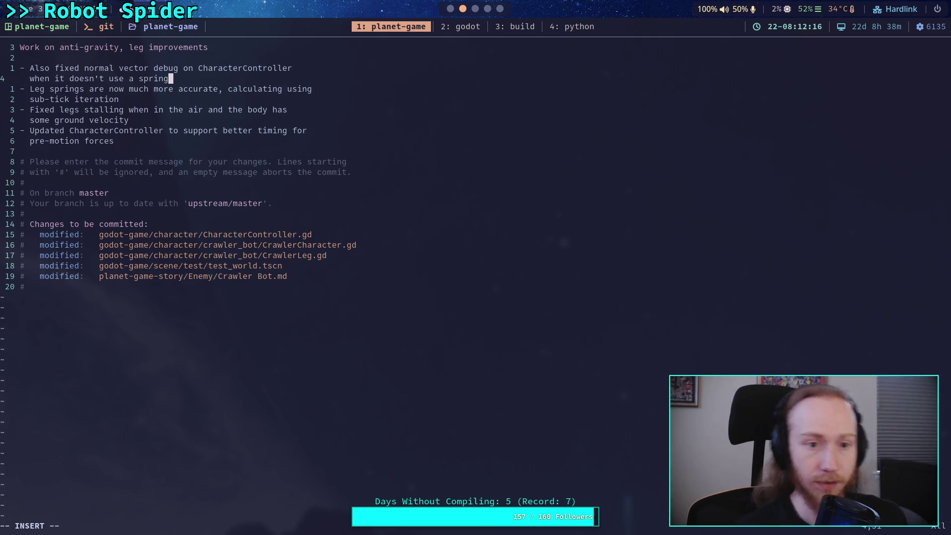
Append 'with virtual transformations' to the sub-tick iteration line of the message.
key("Down")
key("Down")
key("Down")
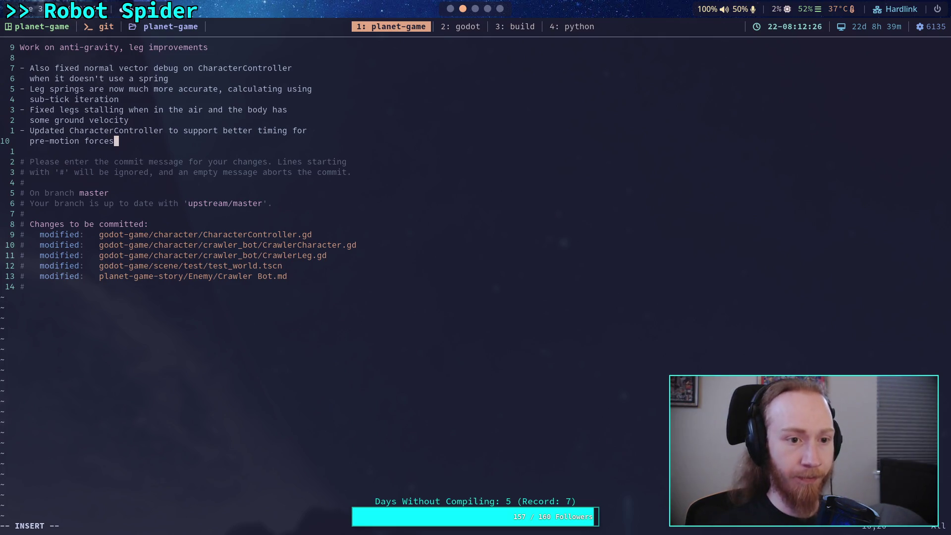
key("Up")
key("Up")
key("Up")
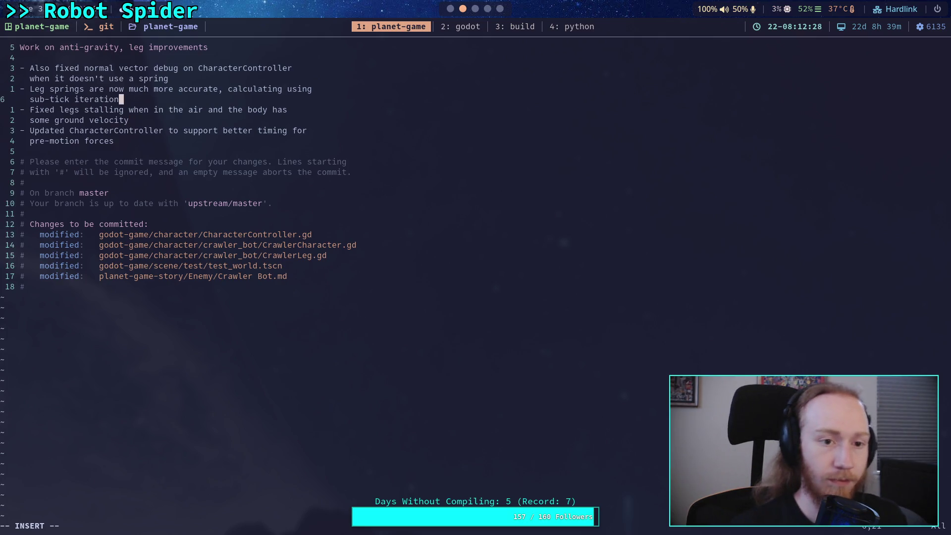
type(" wi")
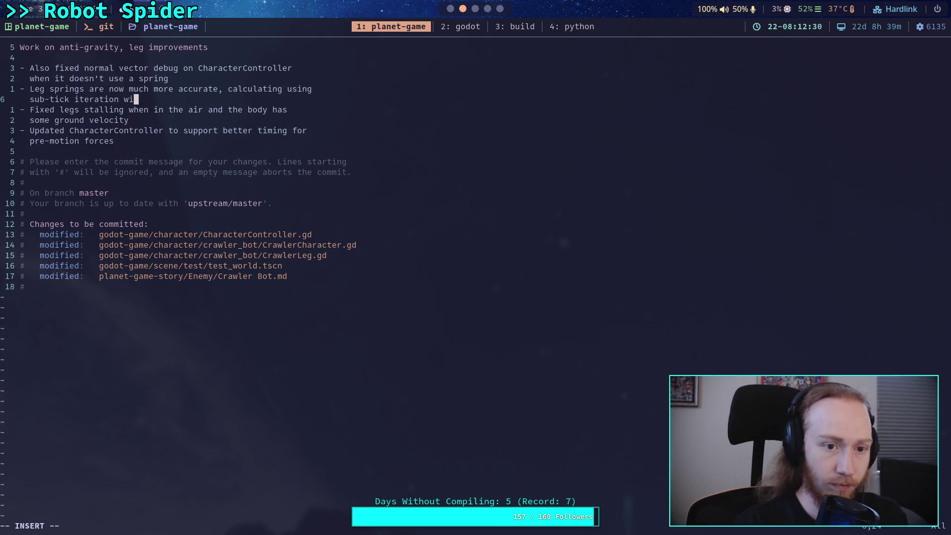
type("th virtual t")
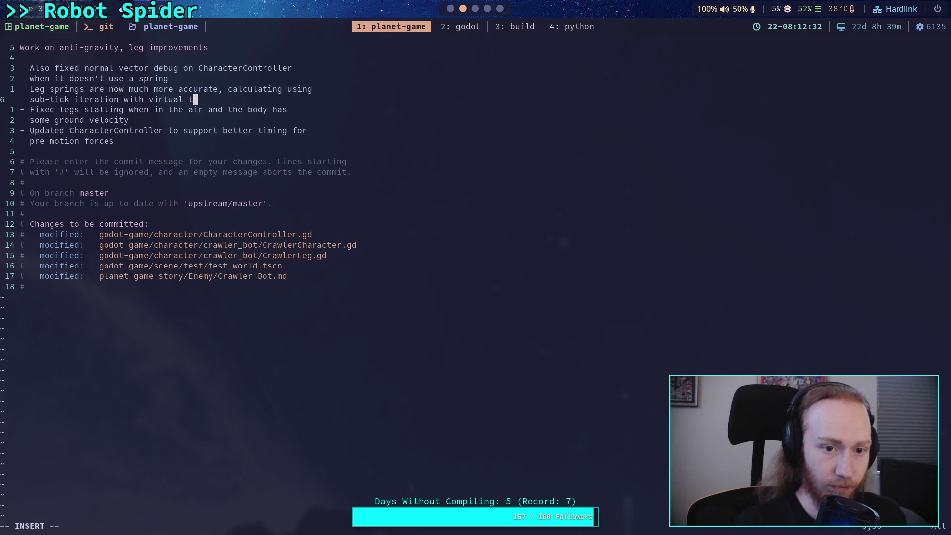
type("ransformations")
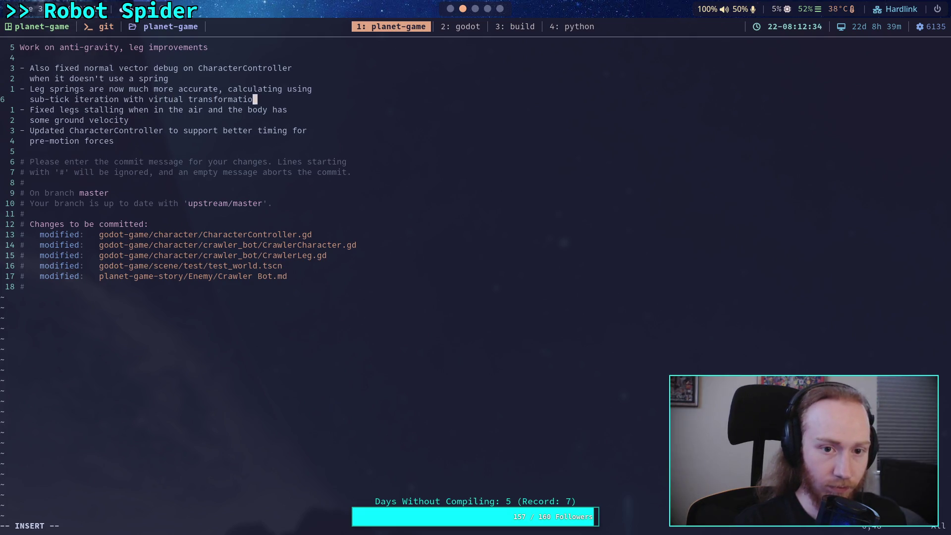
key("Escape")
key("j")
key("j")
key("j")
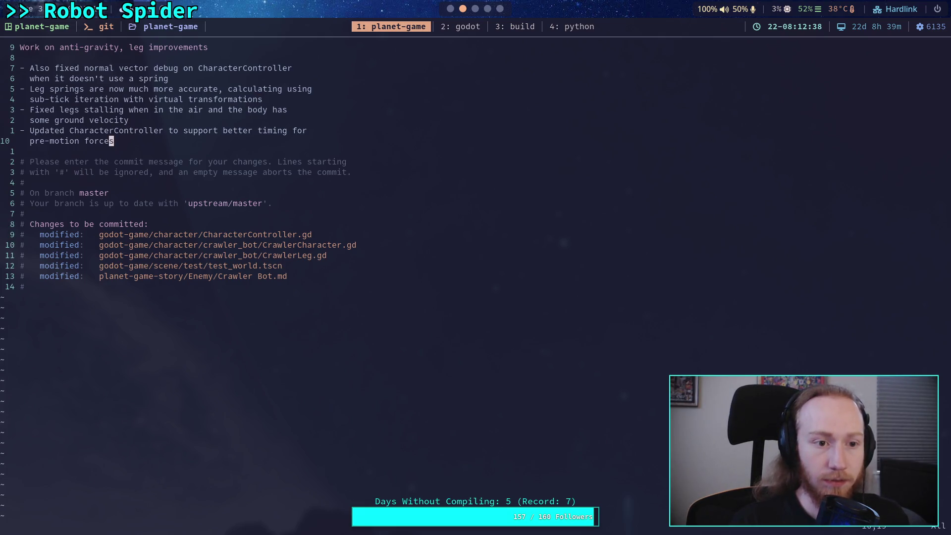
key("k")
key("k")
key("k")
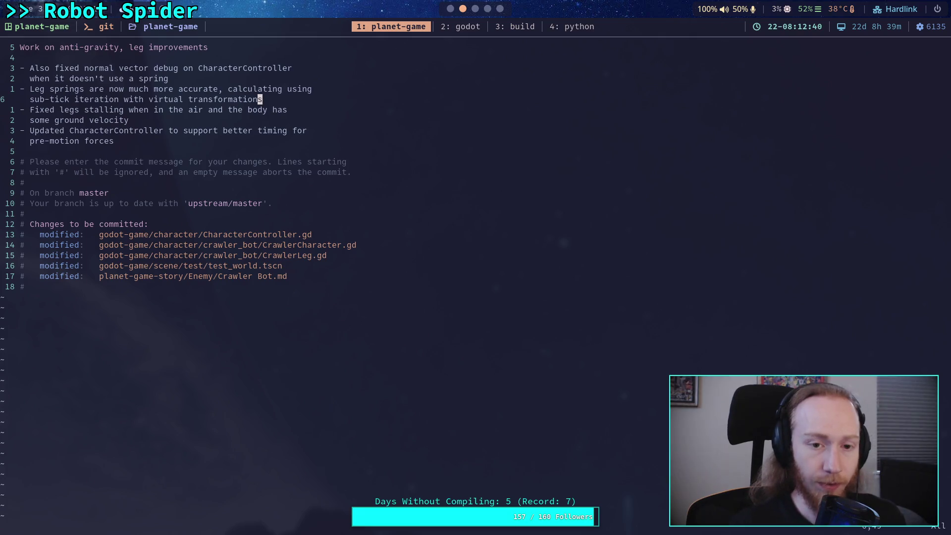
key("j")
key("j")
key("j")
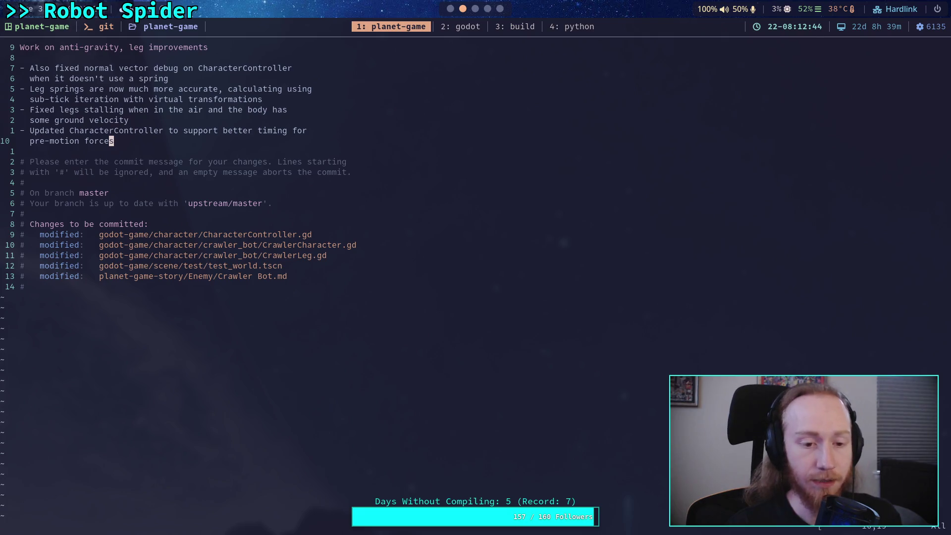
Save and quit vim with :w and :q to create commit fa856bd.
key("colon")
key("Return")
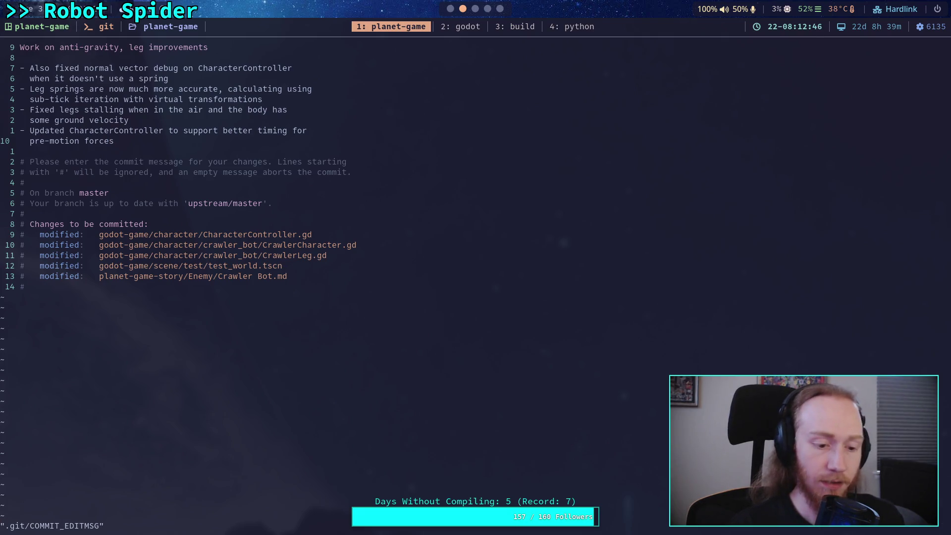
type(":q")
key("Return")
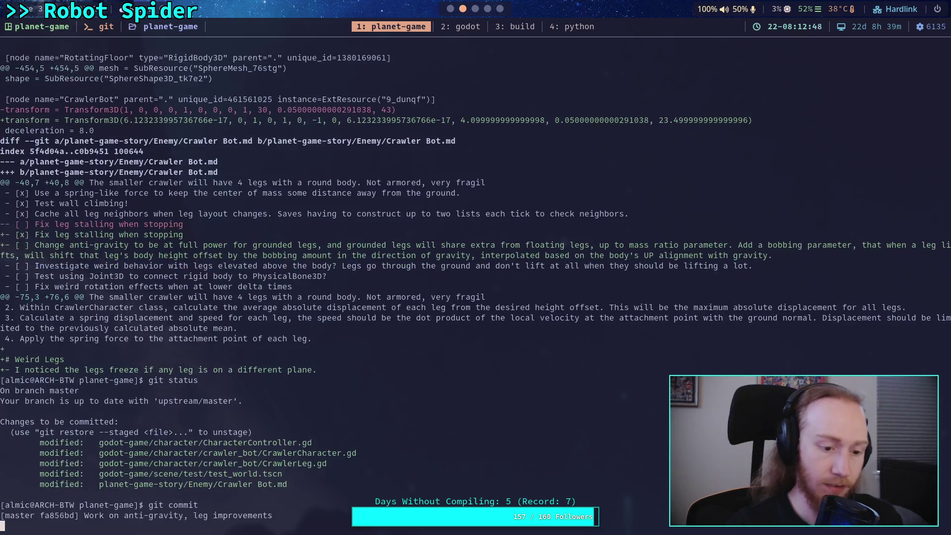
In CrawlerCharacter.gd, start a # comment line after line 180, above max_iterations.
key("super+1")
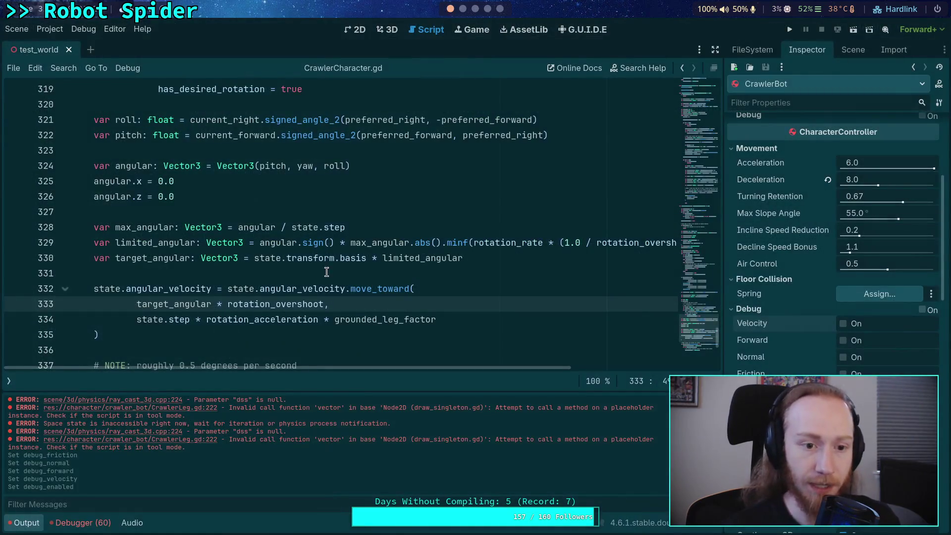
scroll(201, 340, "up", 20)
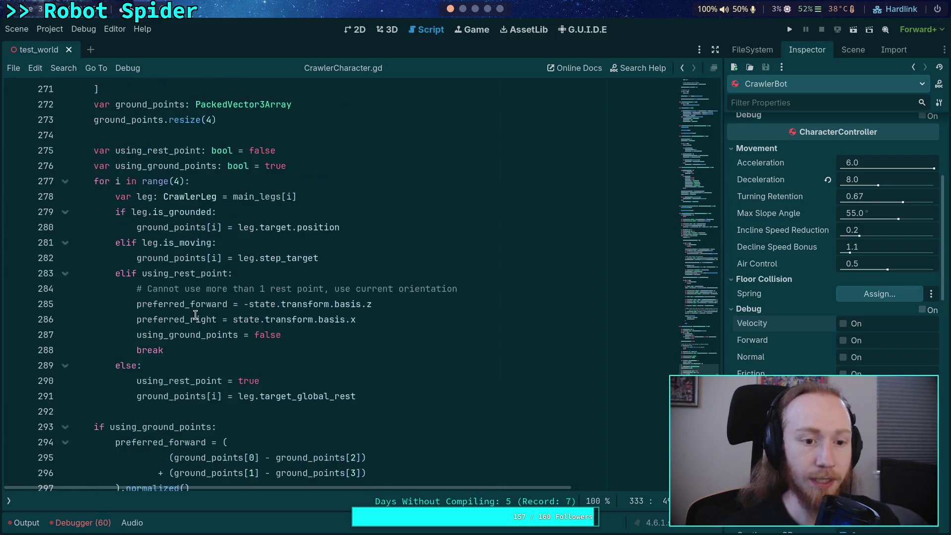
scroll(198, 311, "up", 18)
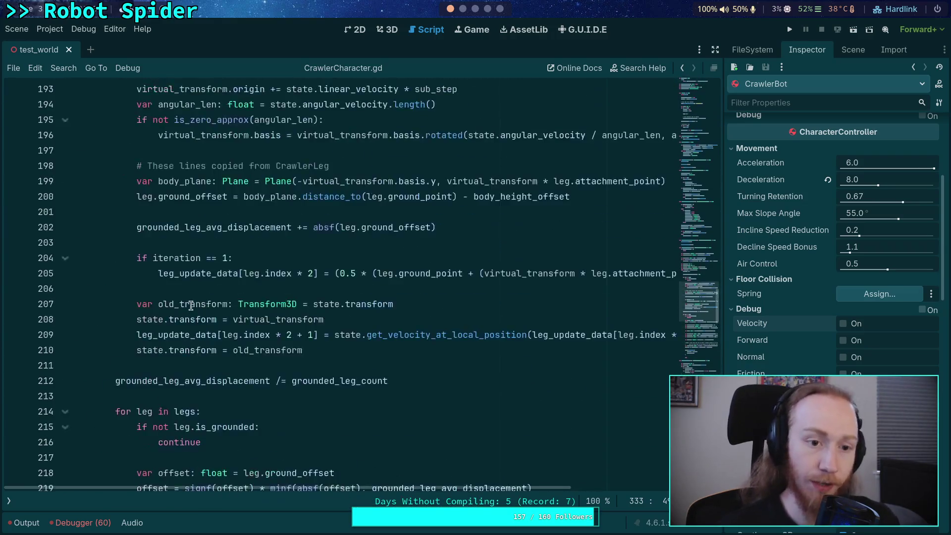
left_click(255, 260)
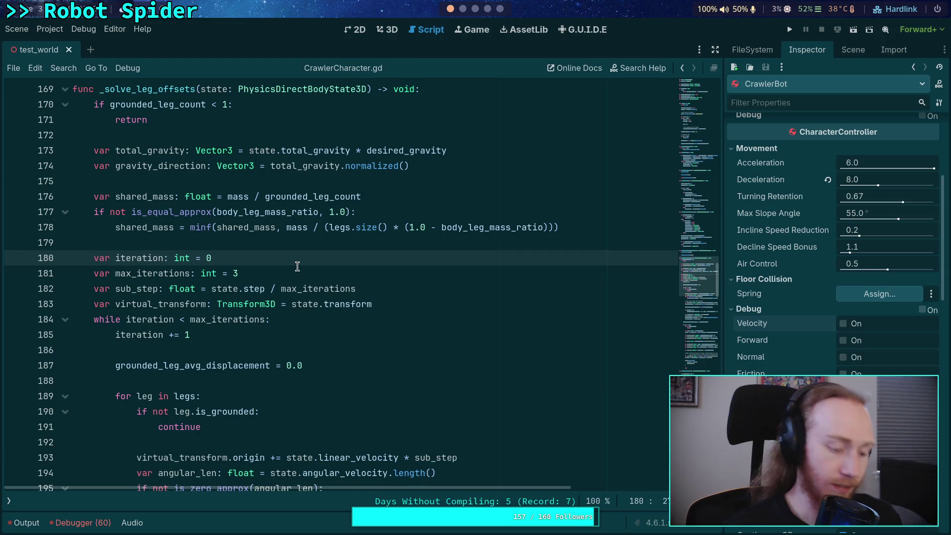
key("Return")
type("@")
key("BackSpace")
type("# NOTE: 2 is probably ")
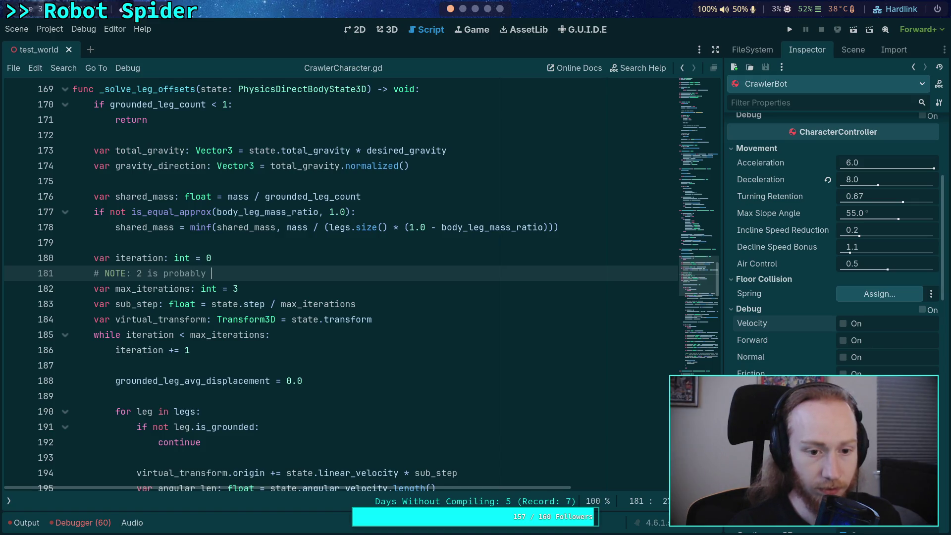
Finish the NOTE that 3 iterations were chosen so it would definitely be accurate, and save.
type("enough, ")
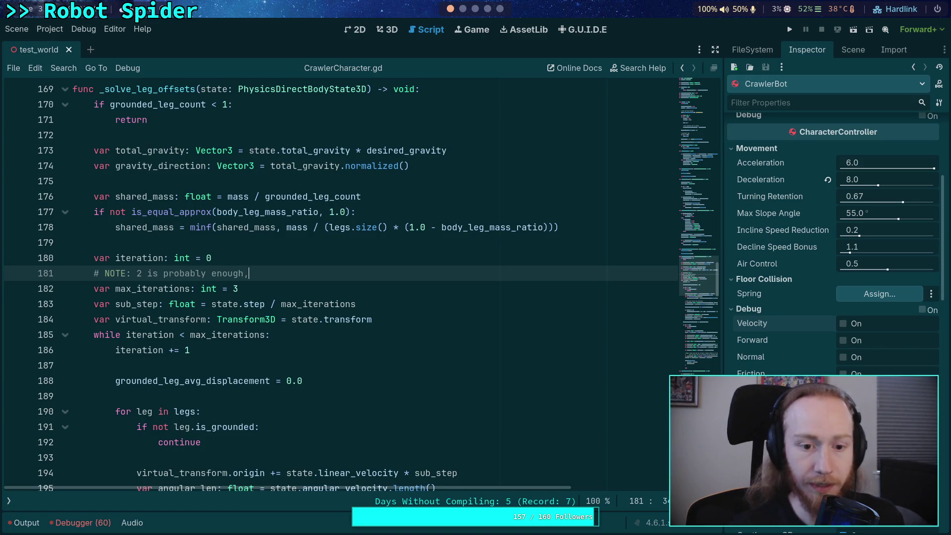
type("but I chose 3 since it was 1 more")
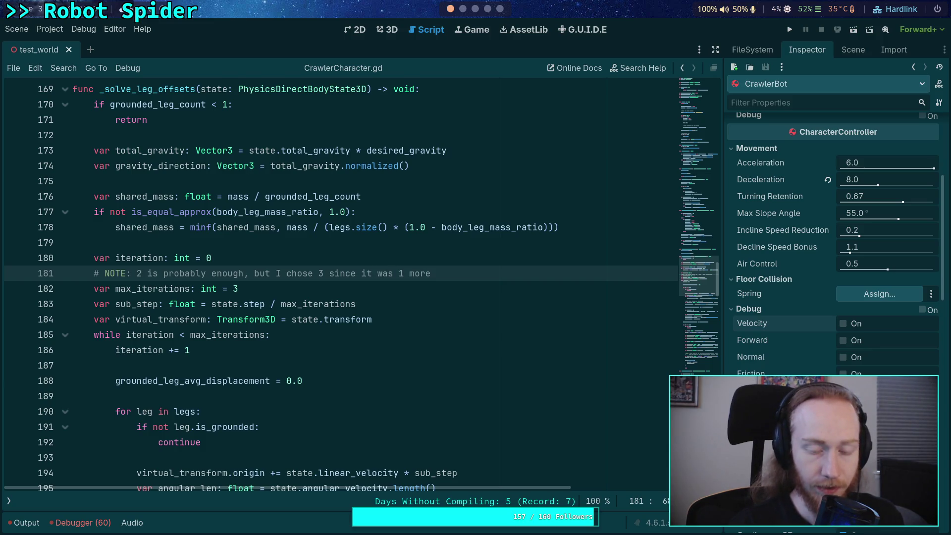
key("BackSpace")
key("BackSpace")
key("BackSpace")
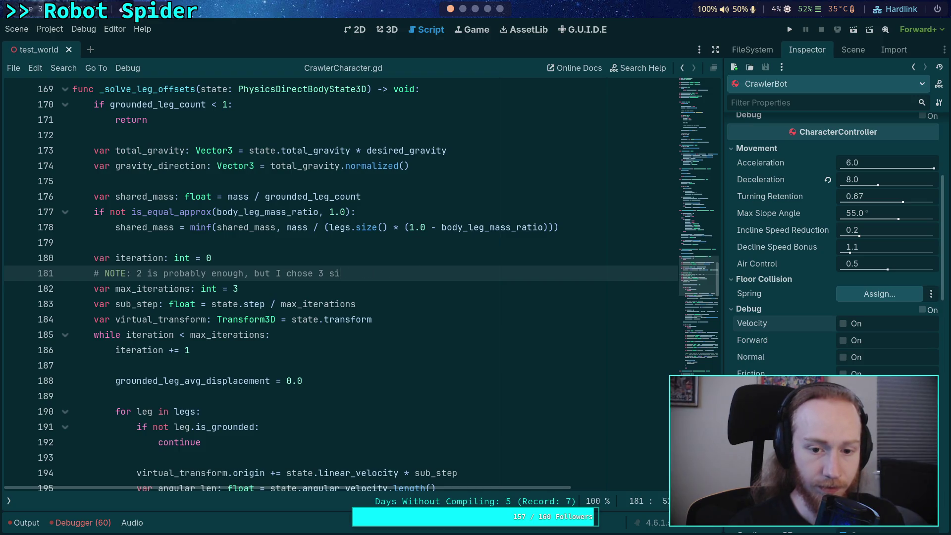
key("BackSpace")
key("BackSpace")
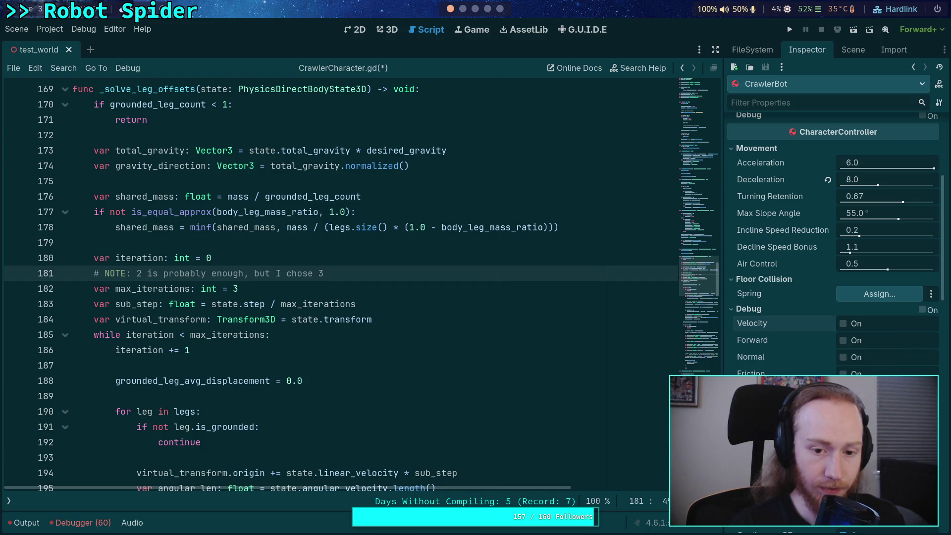
type("becau")
key("BackSpace")
key("BackSpace")
key("BackSpace")
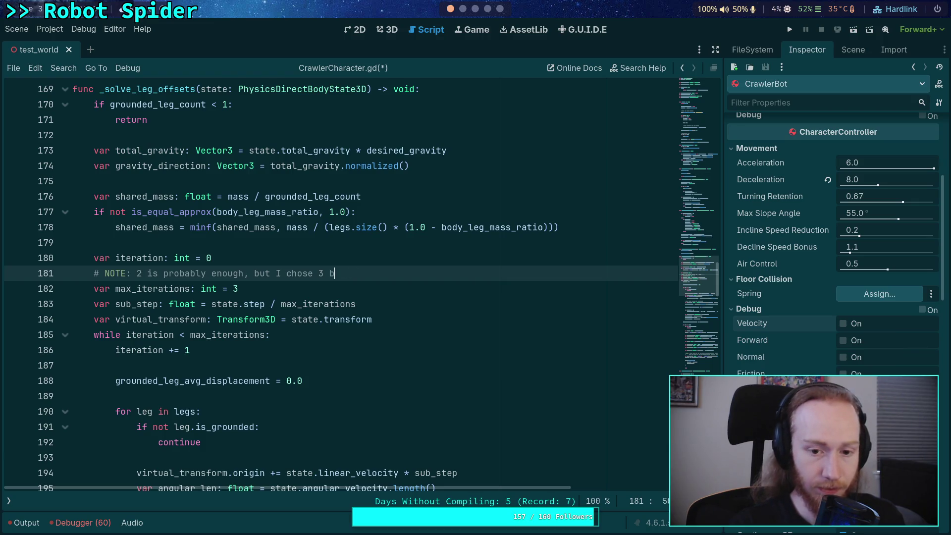
key("BackSpace")
type("so that it ")
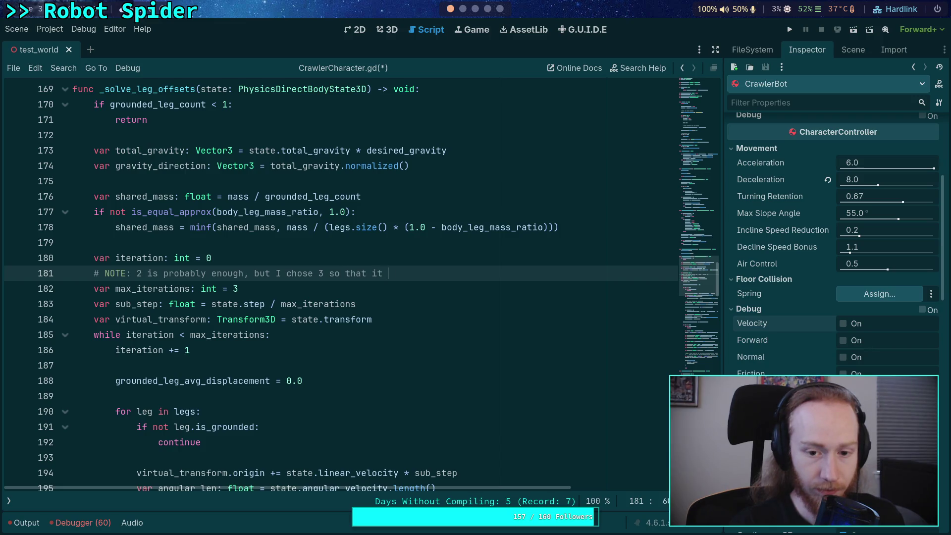
type("definitely ")
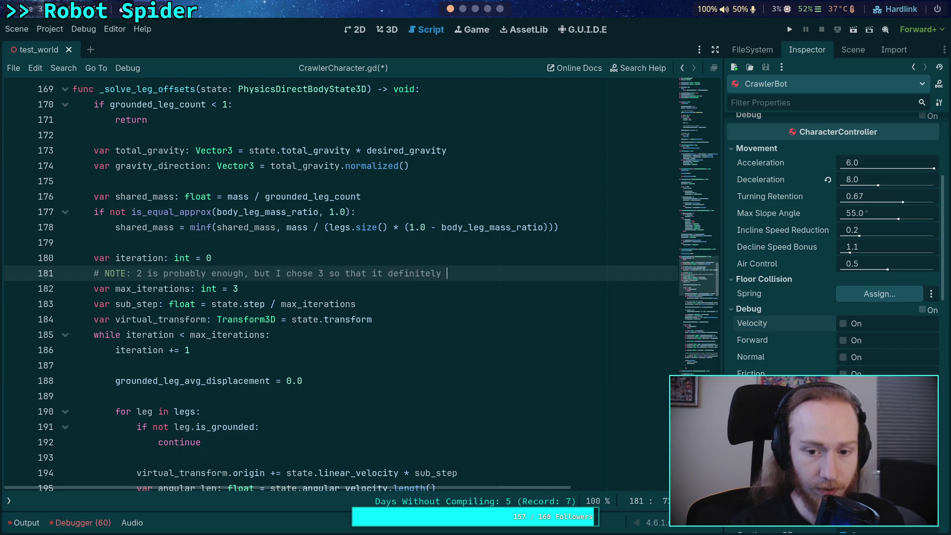
type("would be ")
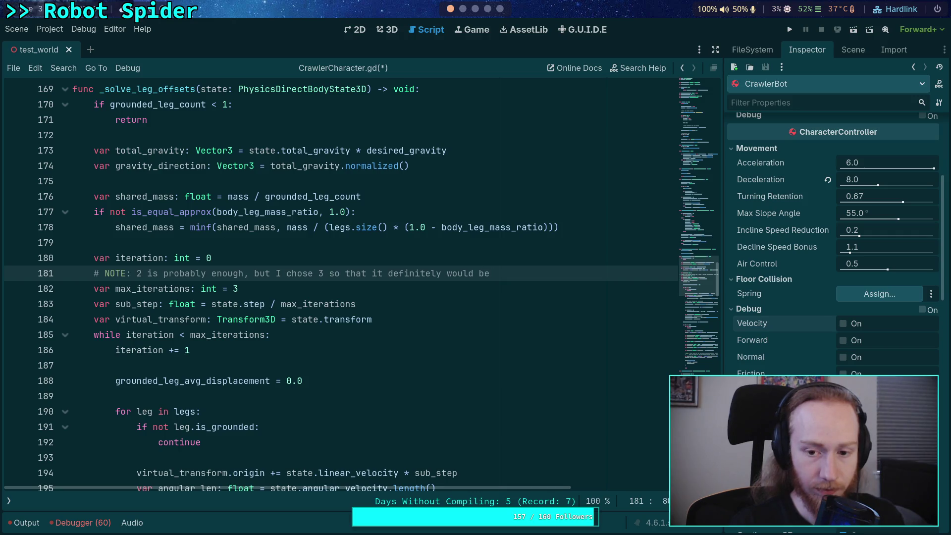
type("accurate")
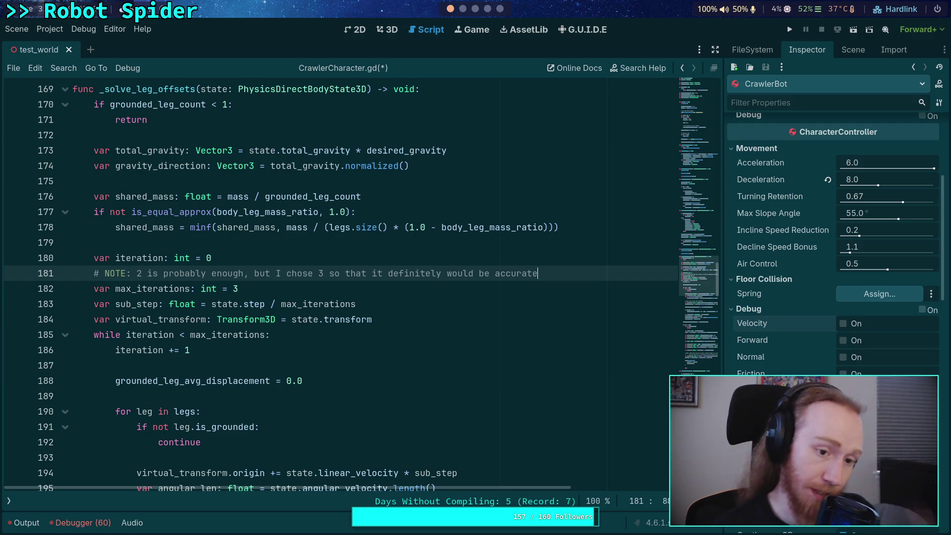
key("ctrl+s")
key("super+1")
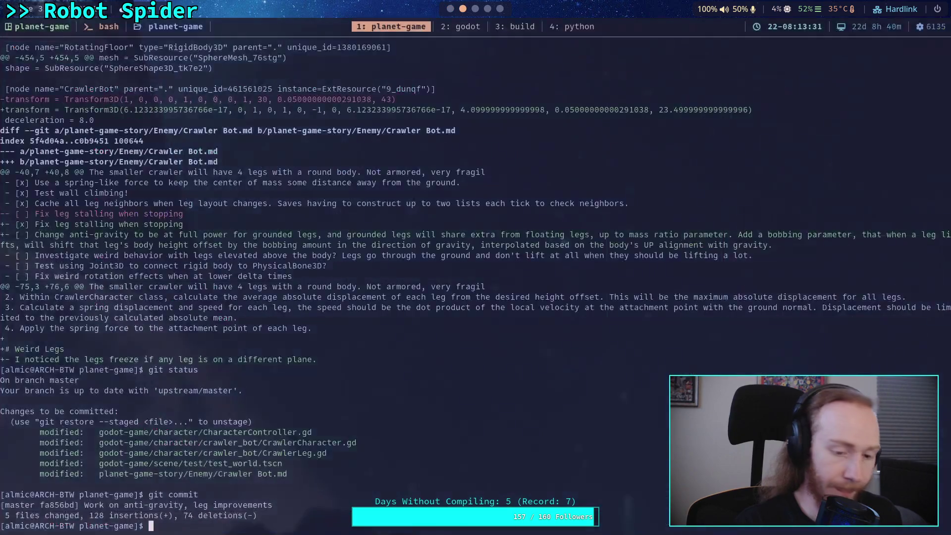
Stage all changes, review the staged diff, and amend the last commit with :wq.
key("Up")
key("Up")
key("Up")
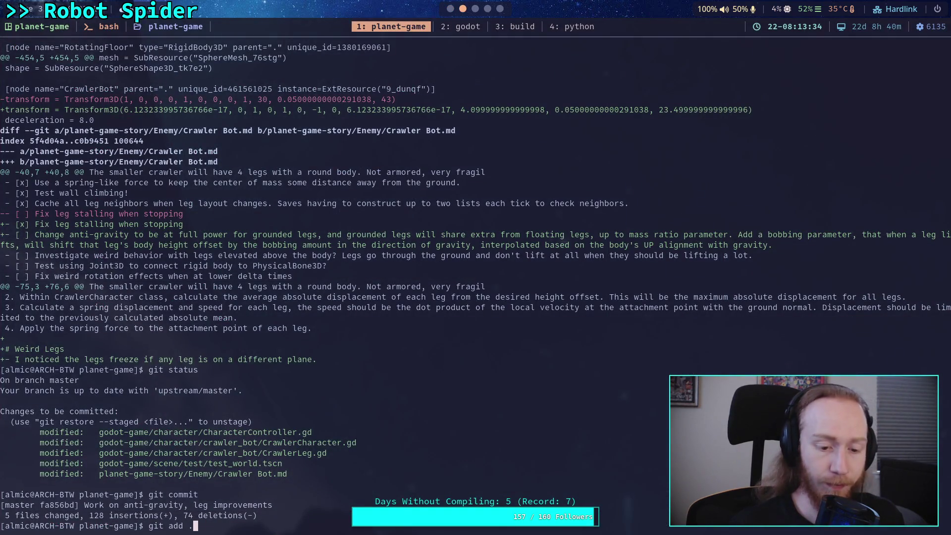
key("Return")
key("Up")
key("Up")
key("Up")
key("Up")
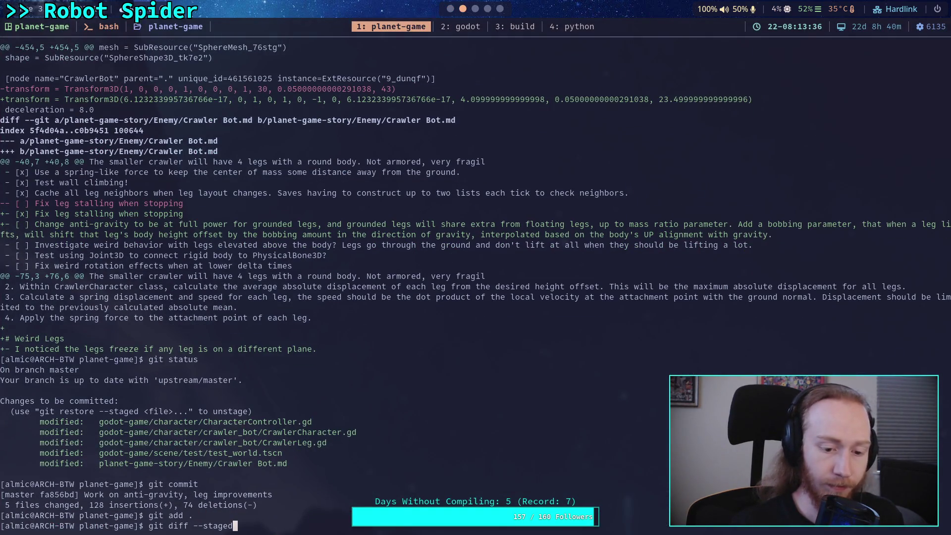
key("Return")
key("Up")
key("Up")
key("Up")
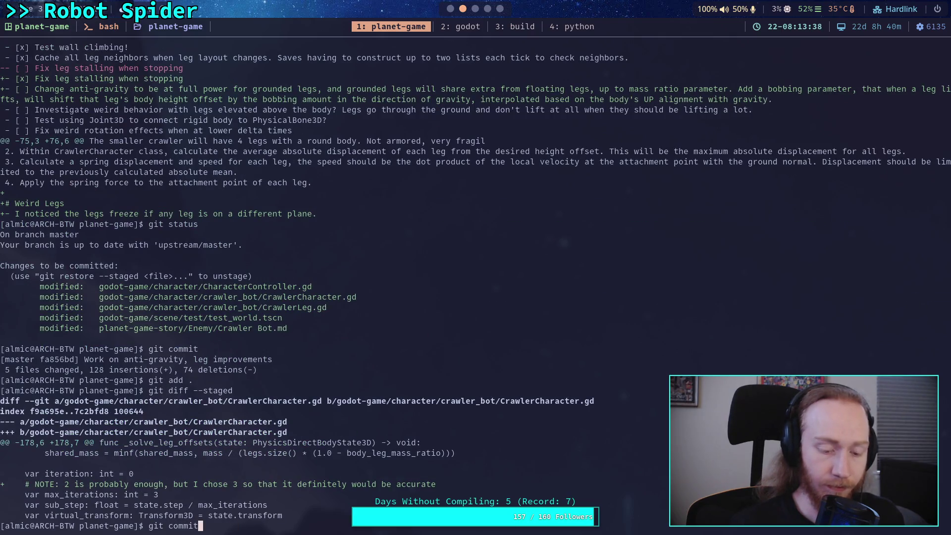
type("--amend")
key("Return")
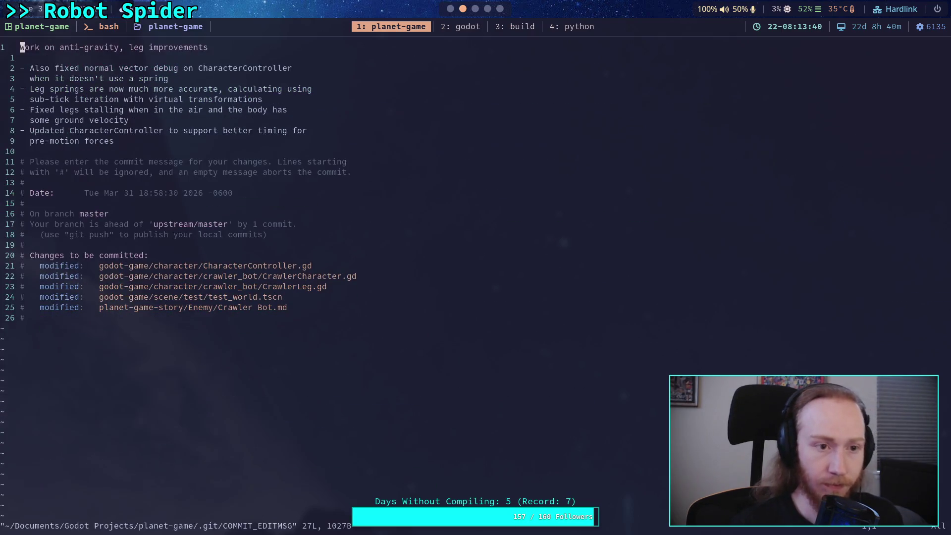
type(":wq")
key("Return")
Check git status and push the amended commit 98eba5a to upstream master.
type("git ")
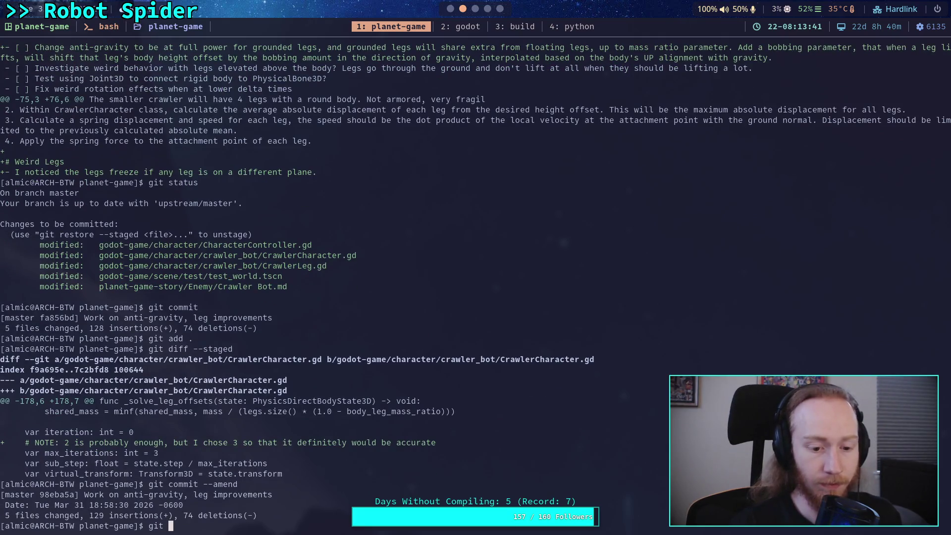
type("status")
key("Return")
type("git push")
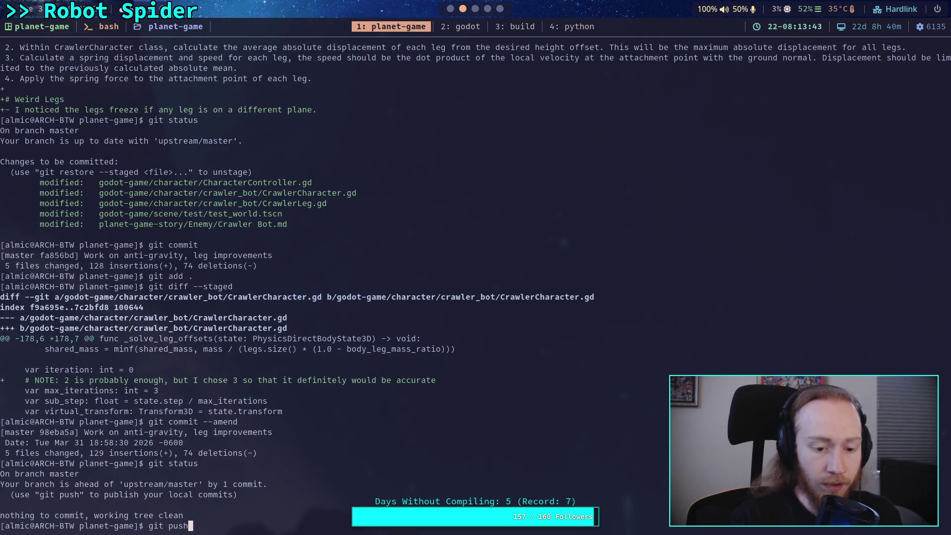
key("Return")
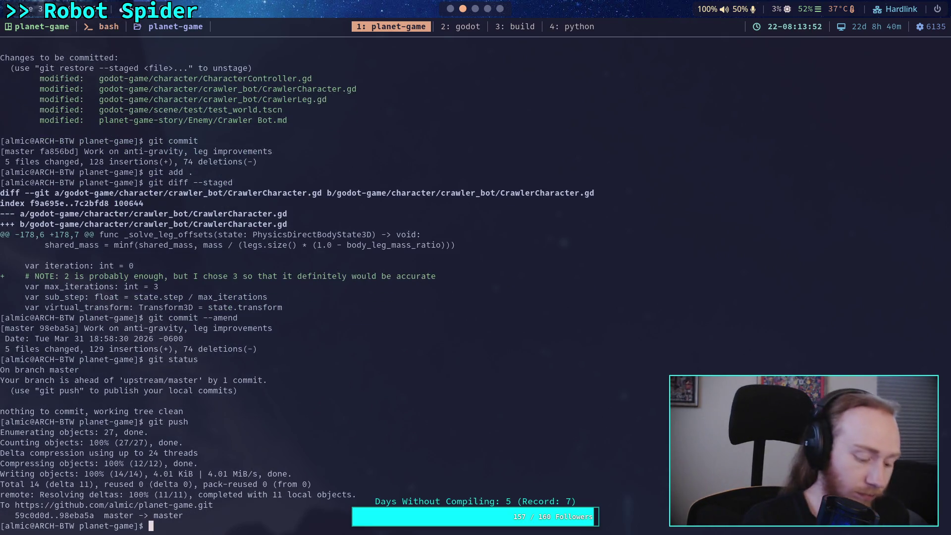
key("super+1")
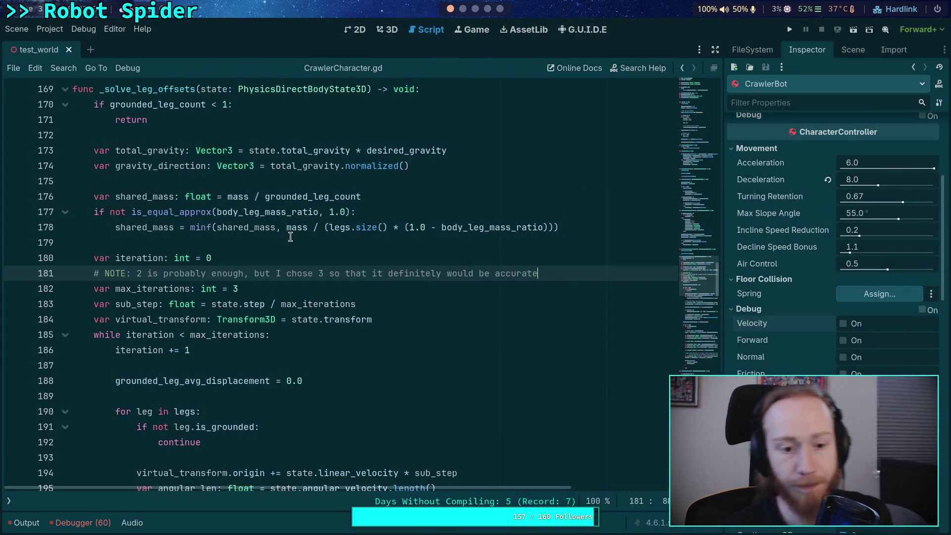
In the Crawler Bot note, select the entire 'Change anti-gravity…' task line.
key("super+3")
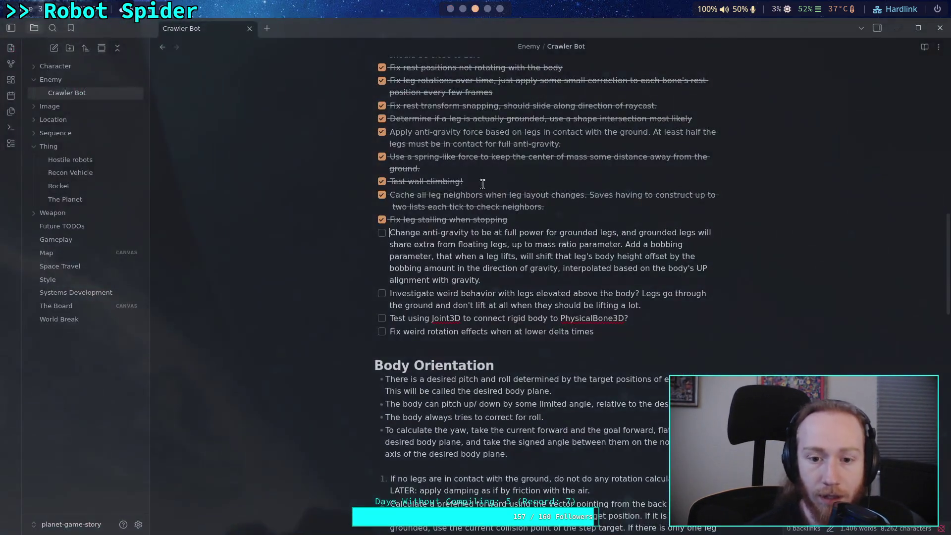
key("shift+Up")
key("shift+Up")
key("shift+Up")
key("shift+Home")
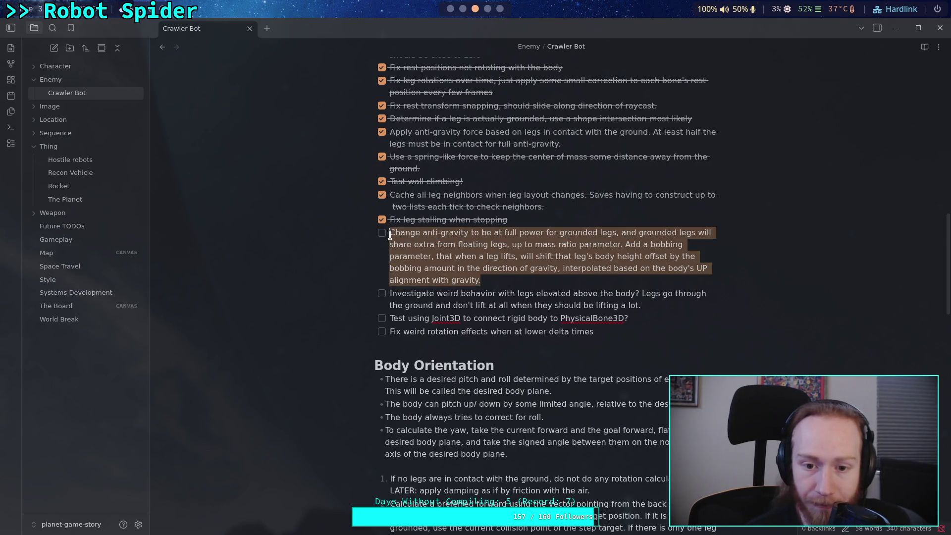
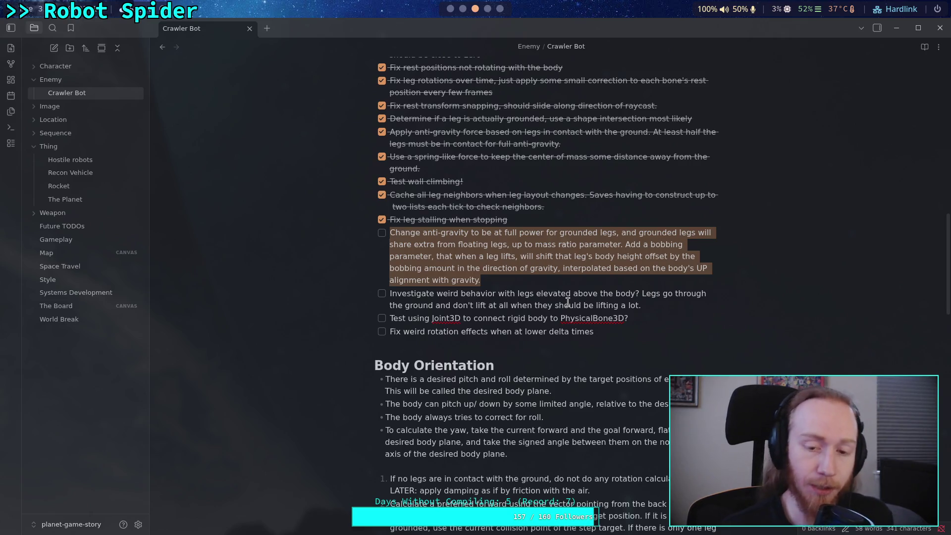
left_click(492, 343)
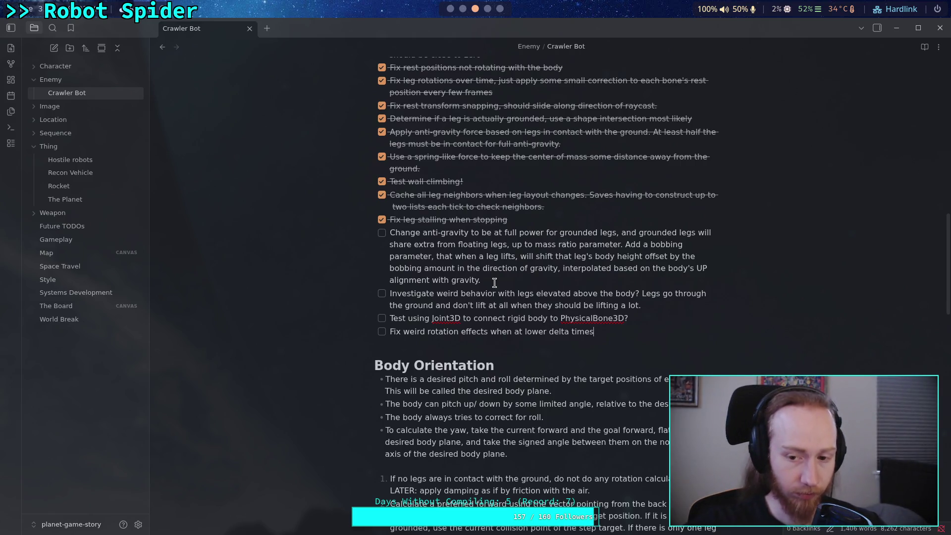
left_click(650, 317)
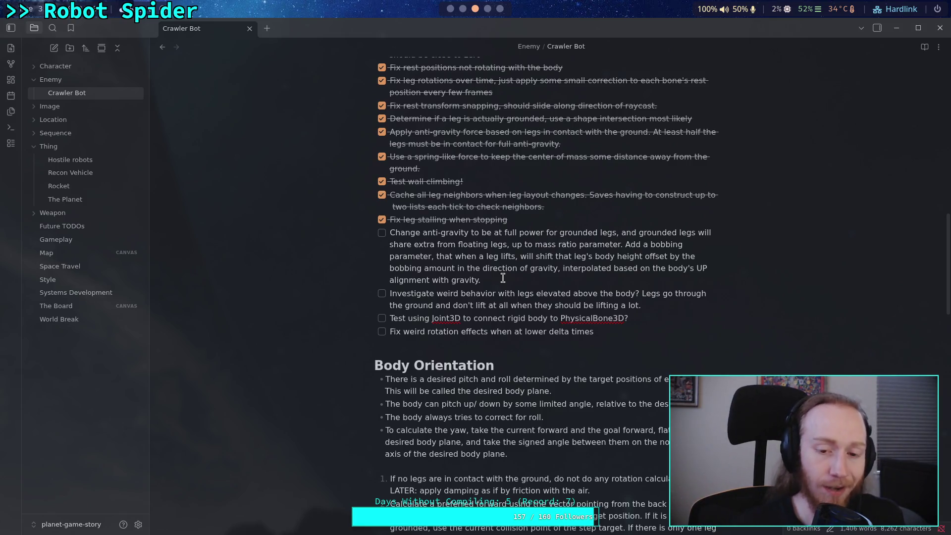
left_click(622, 331)
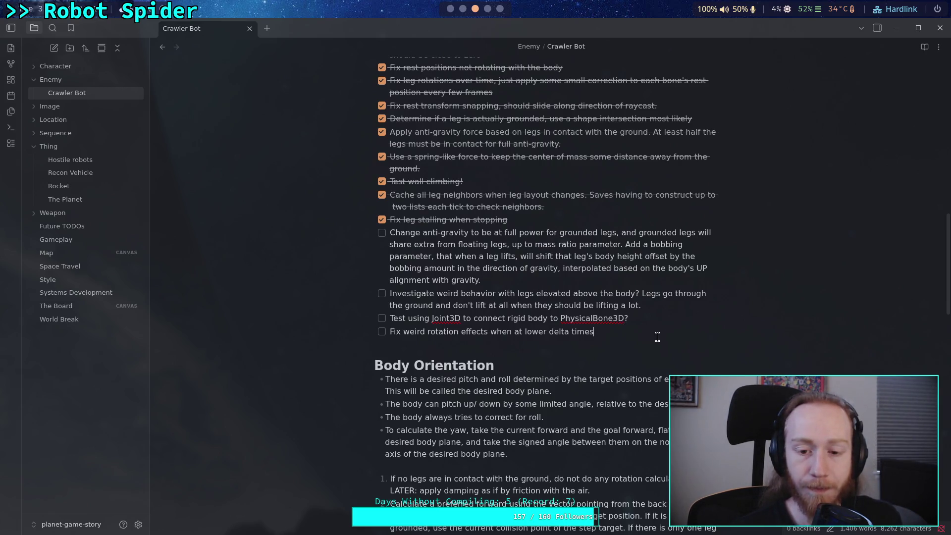
left_click(576, 355)
left_click(583, 344)
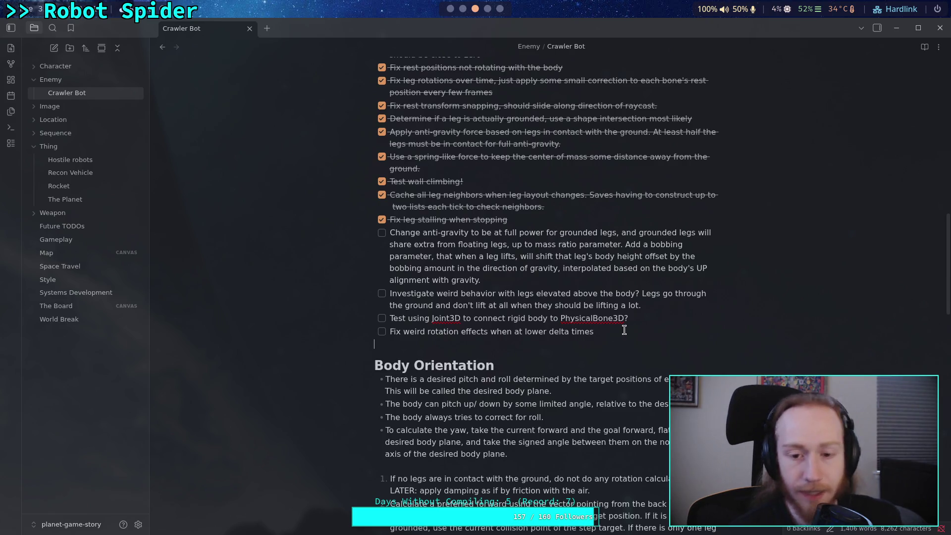
scroll(642, 337, "up", 2)
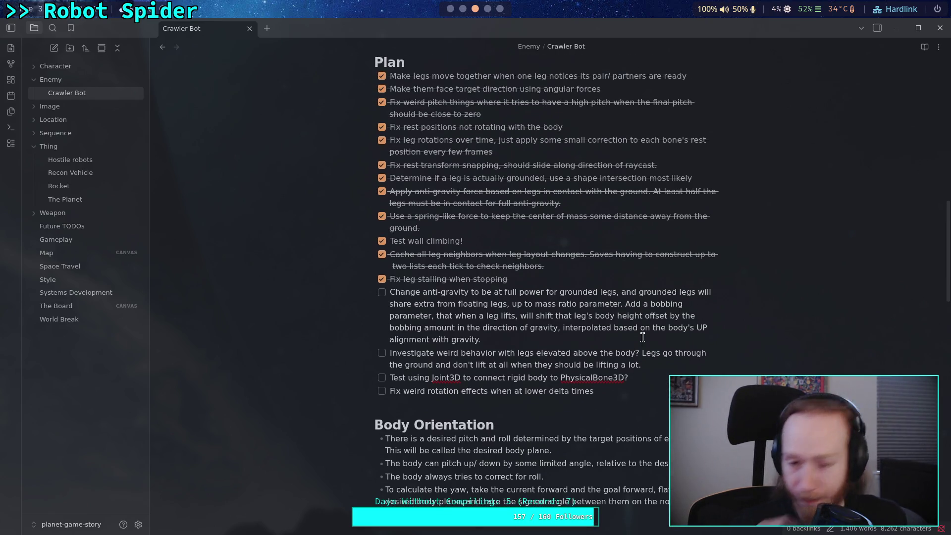